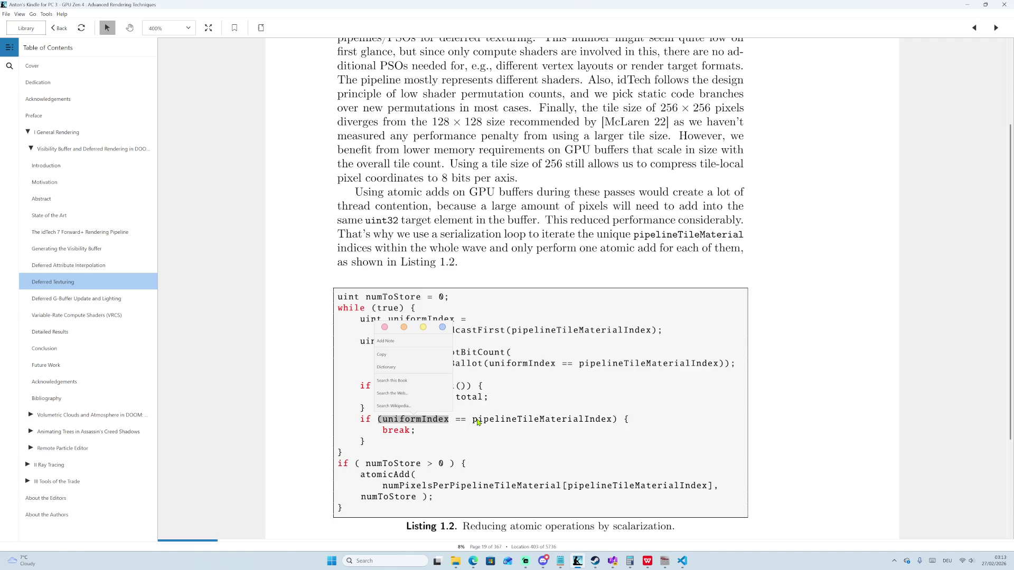
Highlight break, numToStore, atomicAdd and numPixelsPerPipelineTileMaterial in Listing 1.2.
double_click(400, 432)
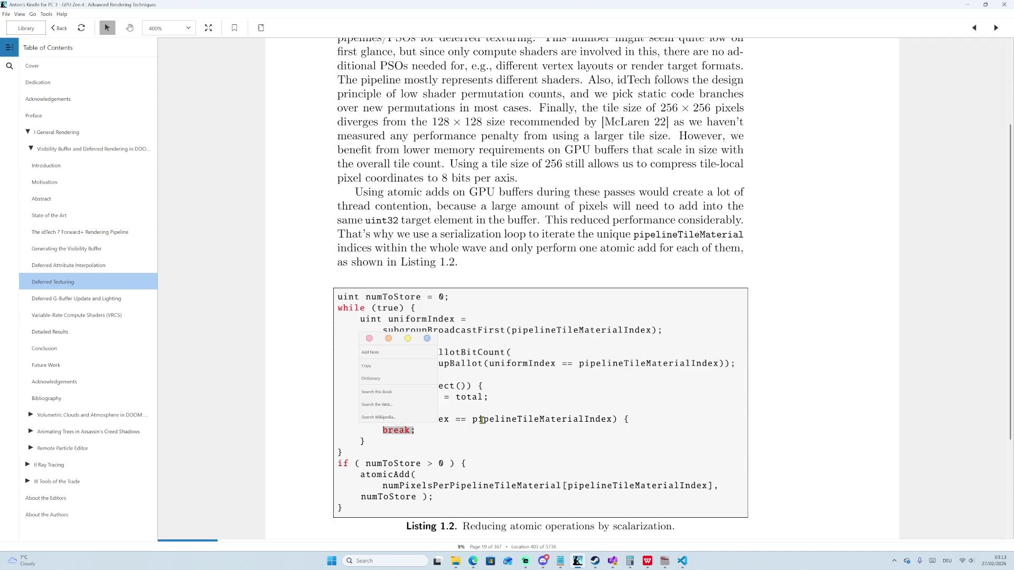
drag(458, 420, 608, 420)
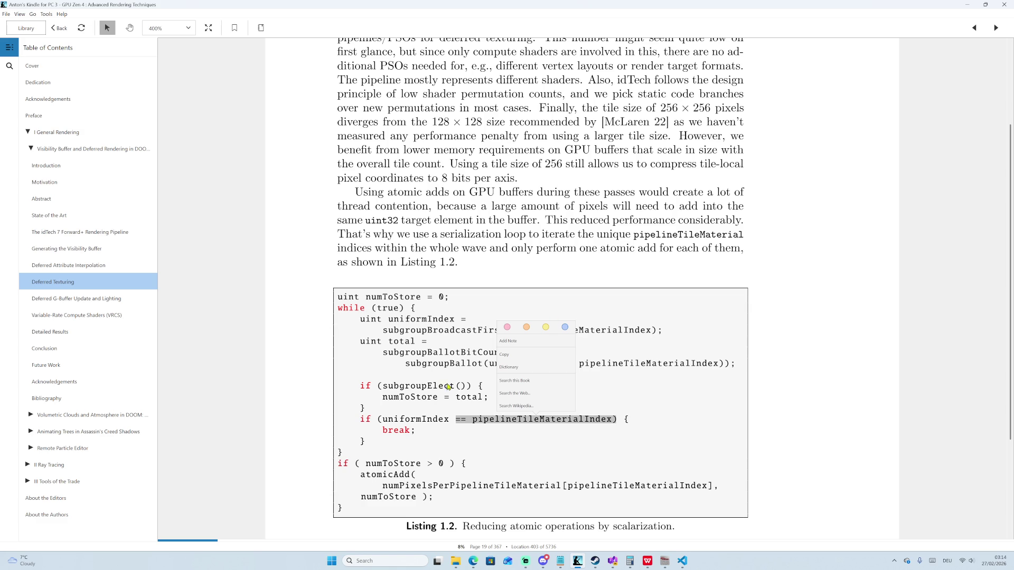
double_click(436, 396)
drag(471, 401, 474, 402)
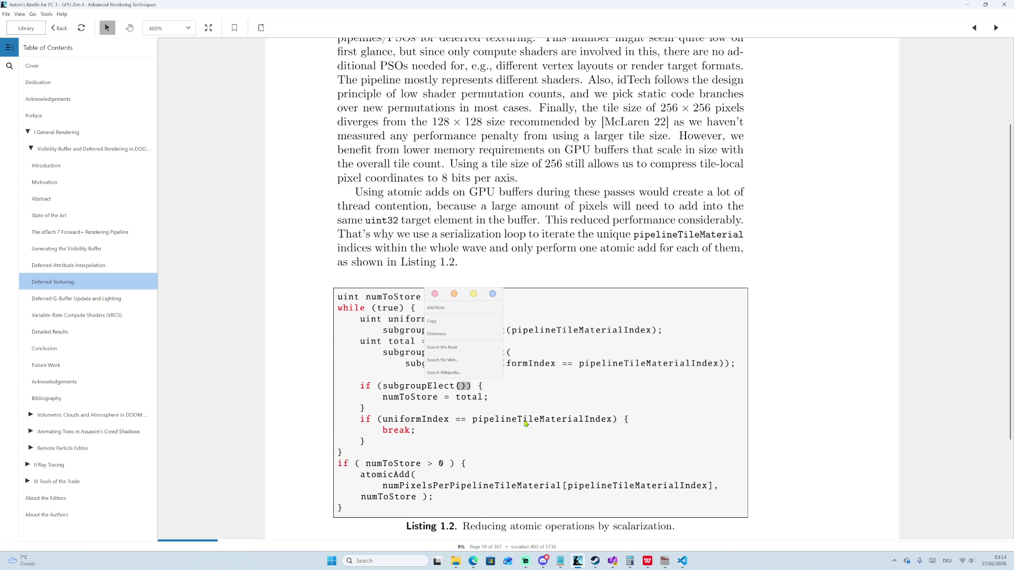
double_click(344, 464)
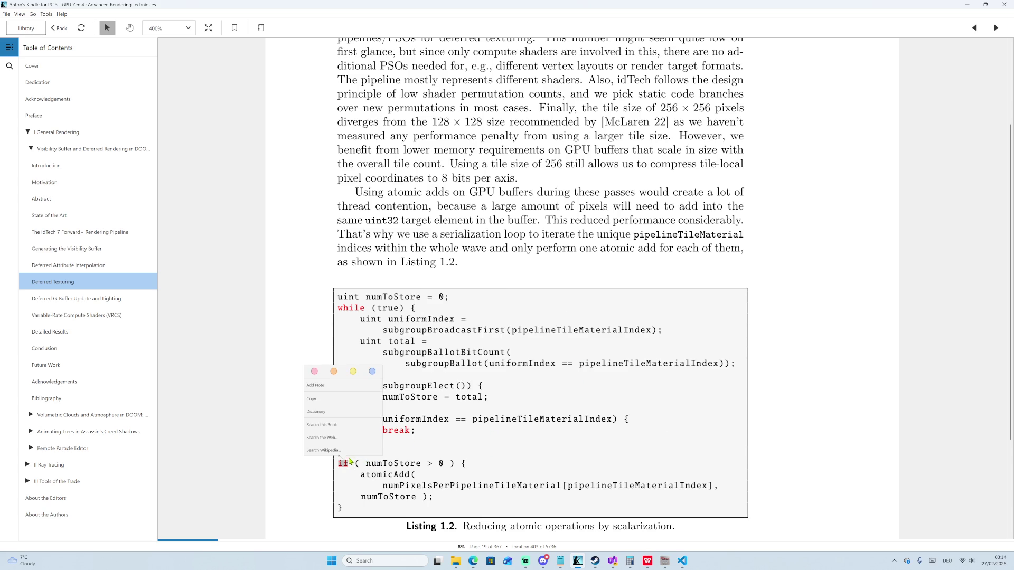
double_click(362, 477)
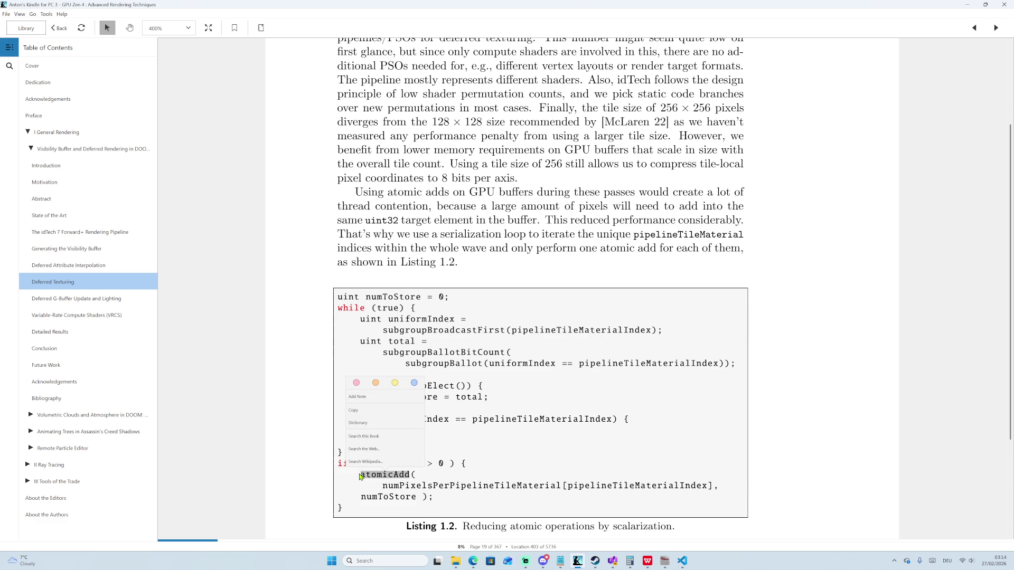
double_click(465, 490)
click(691, 490)
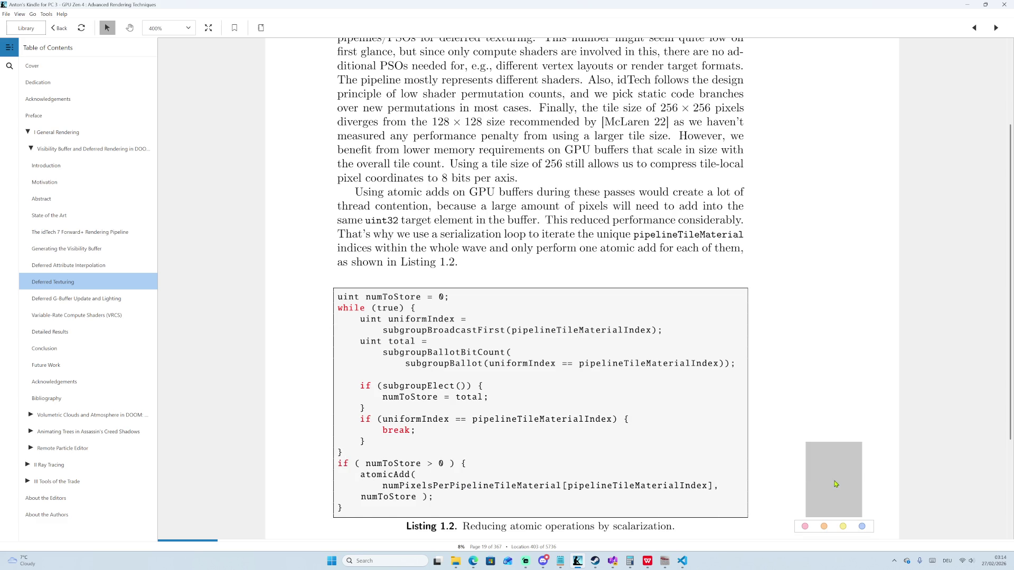
Scroll down and highlight numToStore and numPixelsPerPipelineTileMaterial in the final if block.
scroll(570, 434, down, 1)
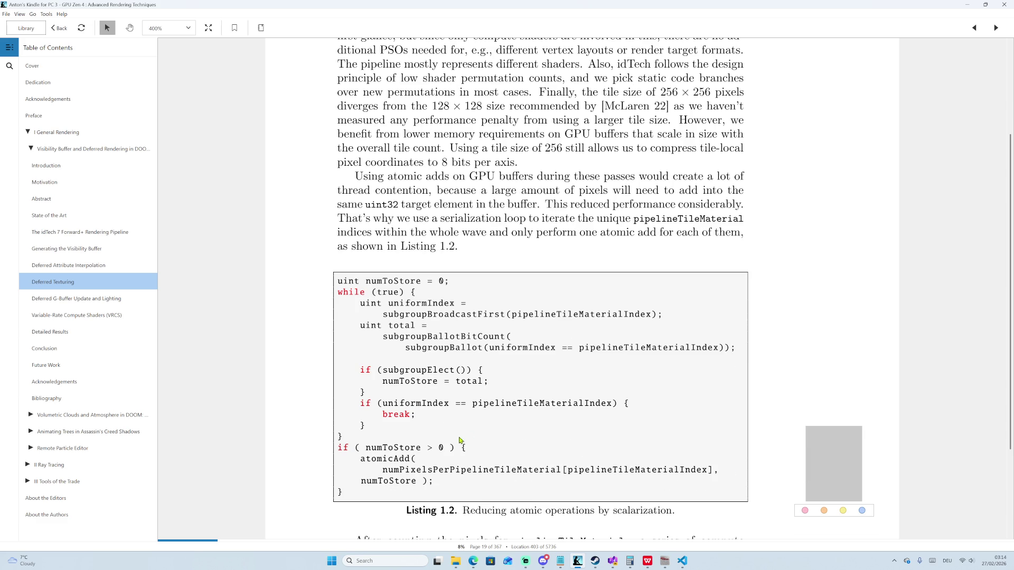
double_click(389, 452)
double_click(469, 468)
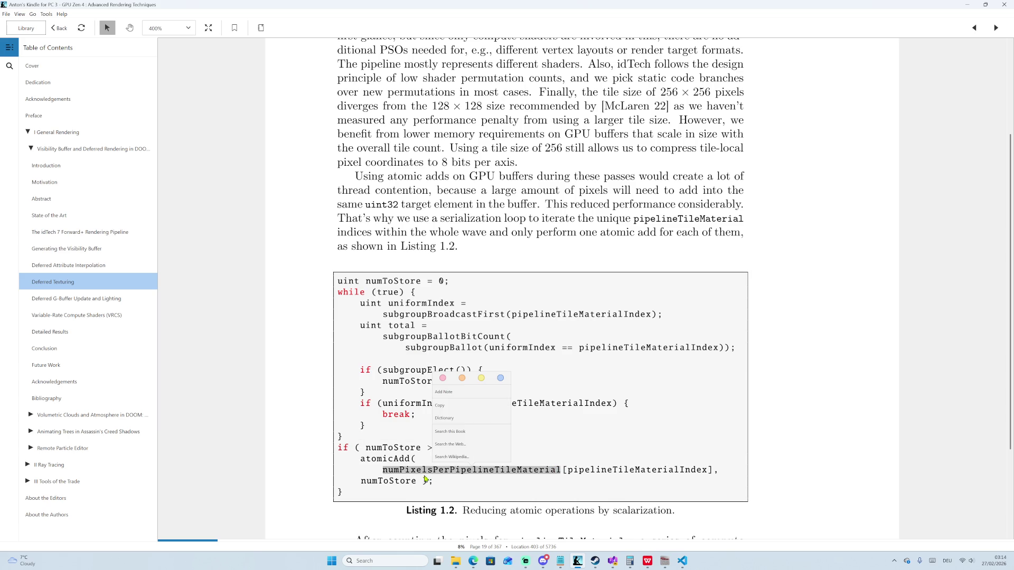
click(622, 465)
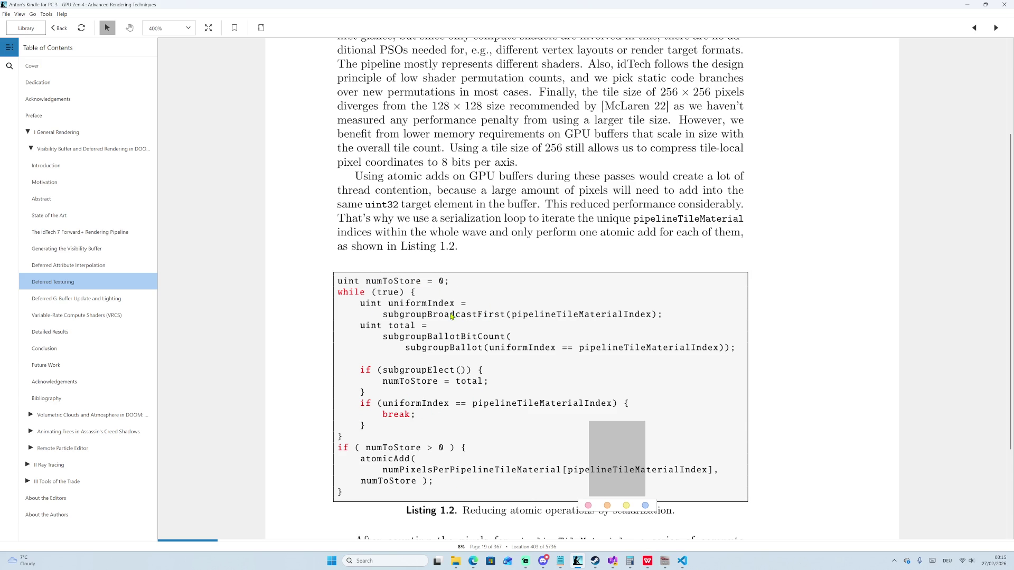
Highlight subgroupBroadcastFirst, the while loop body, and uniformIndex in the listing.
double_click(396, 319)
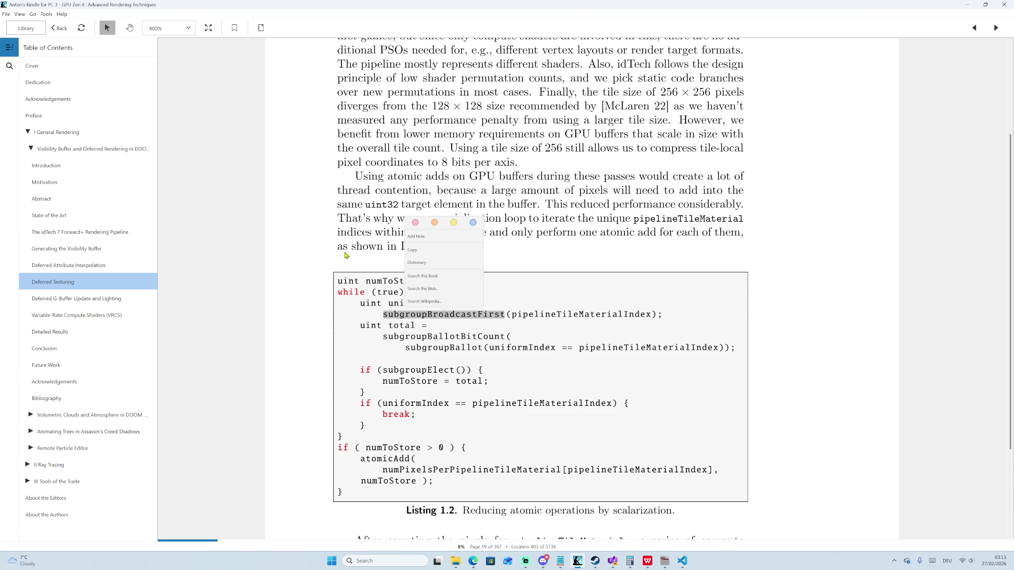
mouse_move(347, 433)
mouse_down()
mouse_move(369, 349)
mouse_move(352, 301)
mouse_move(324, 297)
mouse_up()
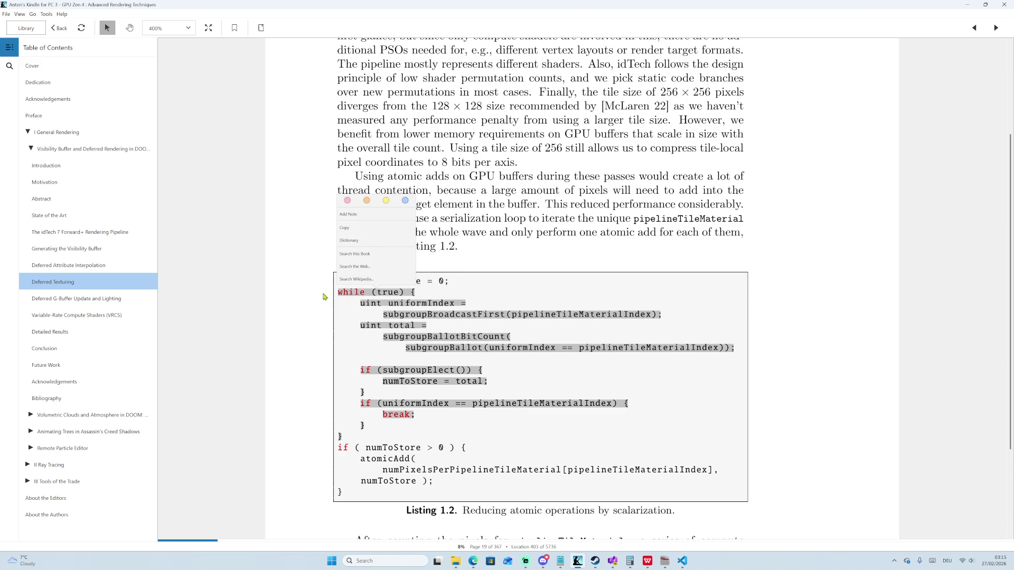
double_click(426, 308)
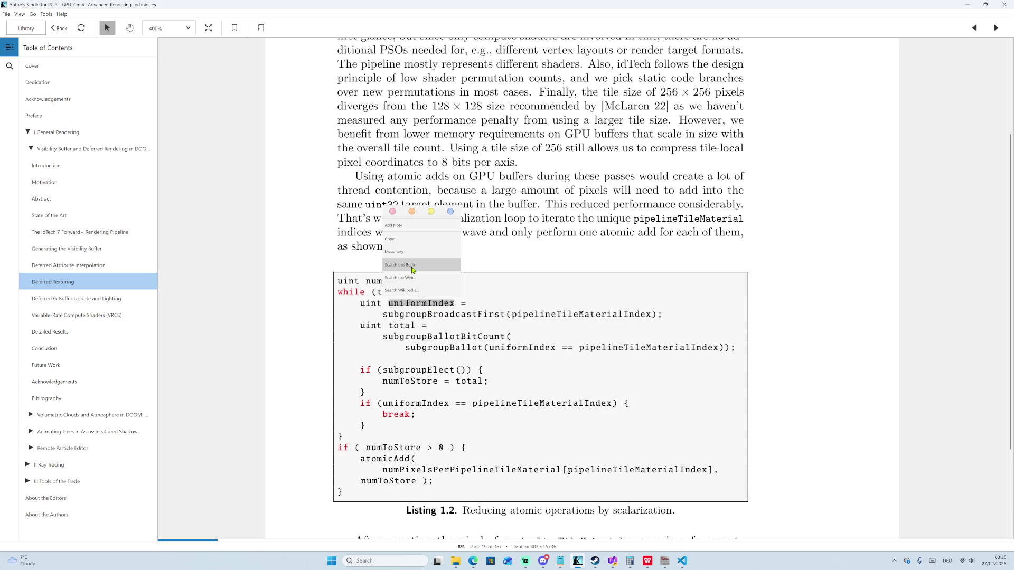
double_click(545, 313)
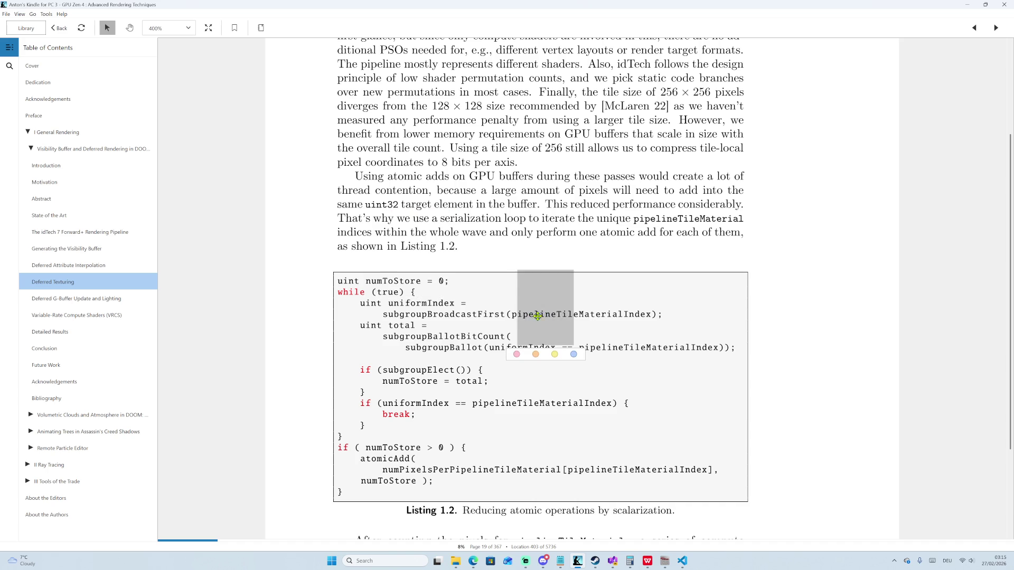
double_click(449, 313)
double_click(400, 305)
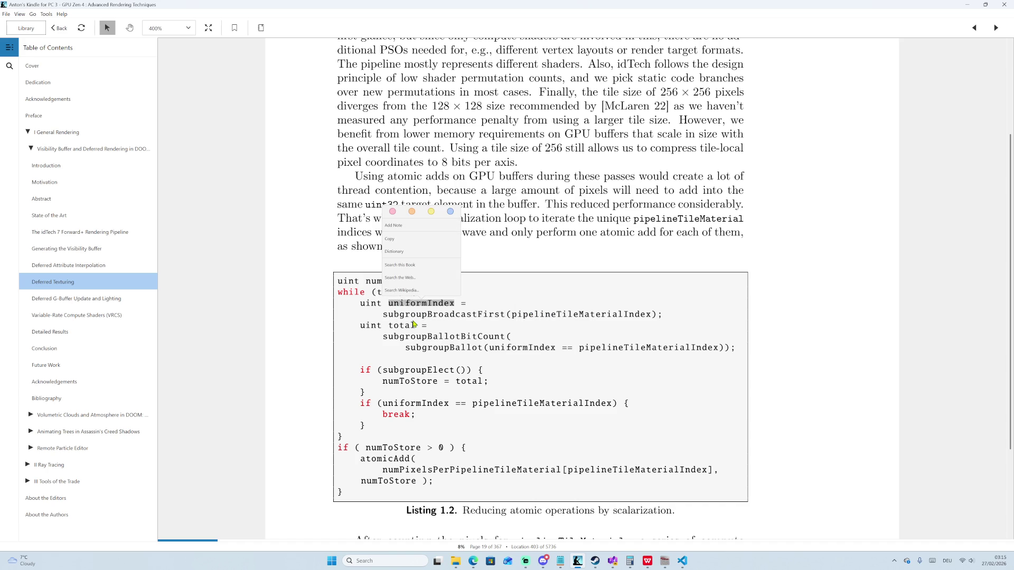
Highlight total and numToStore, then bring the Calculator window to the front.
double_click(406, 327)
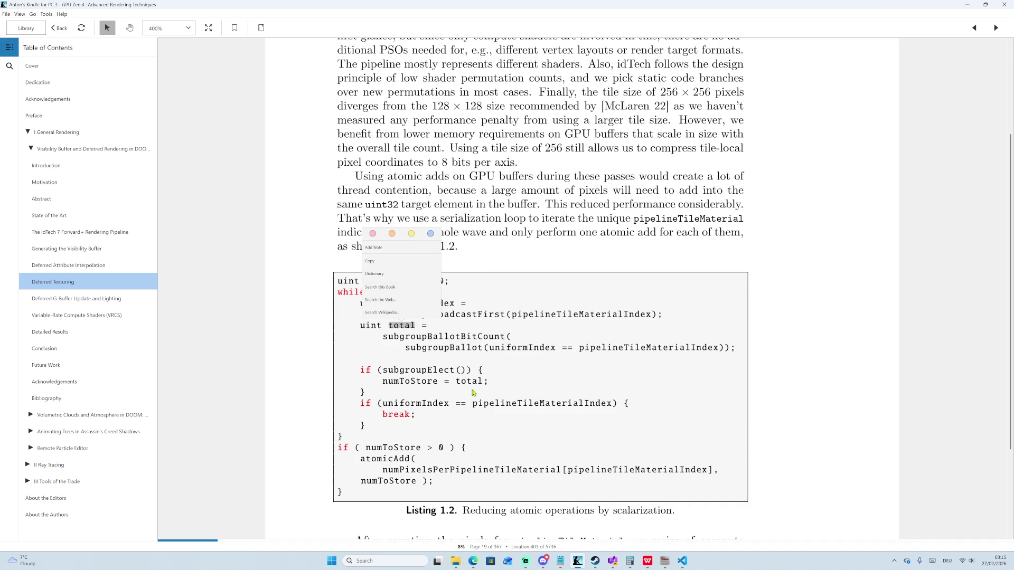
click(391, 423)
double_click(343, 448)
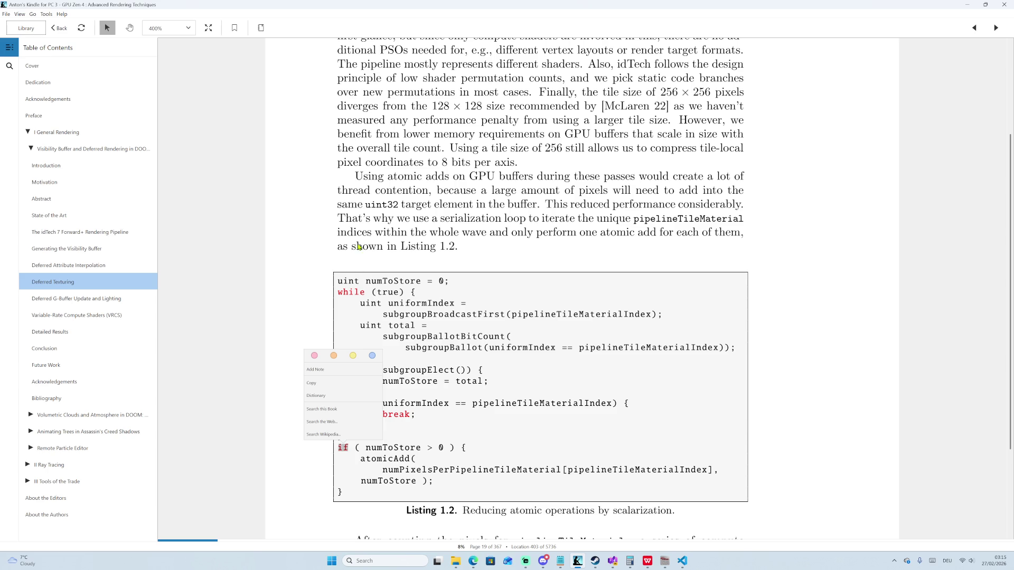
double_click(383, 282)
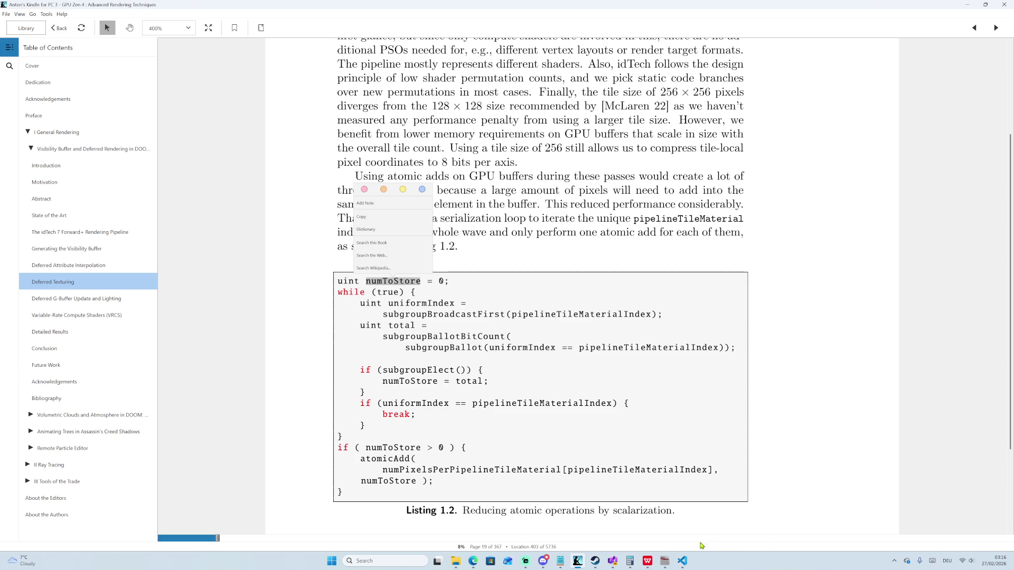
mouse_move(616, 564)
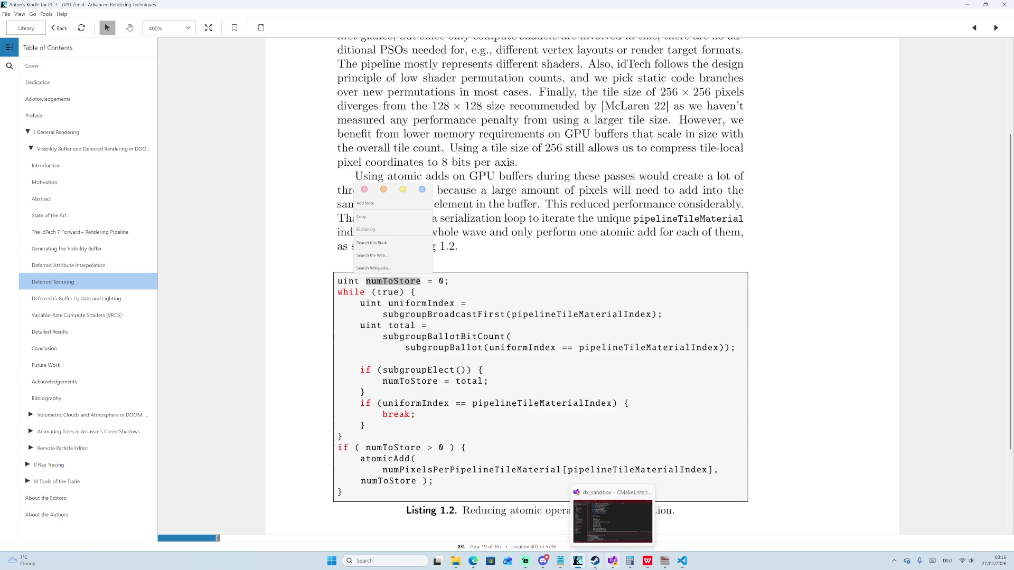
click(629, 561)
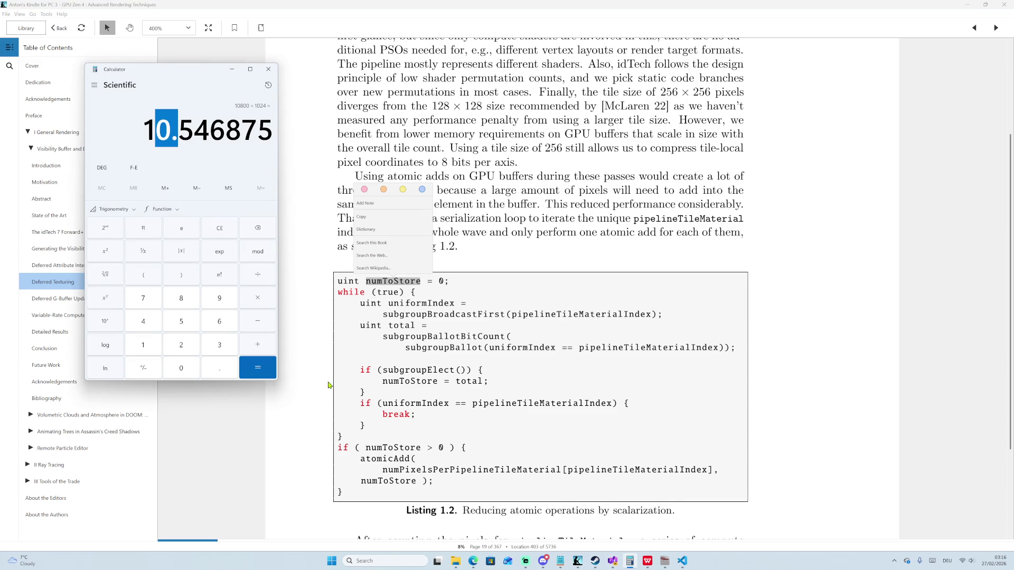
Clear the Calculator and compute 256 × 256 = 65,536.
click(218, 230)
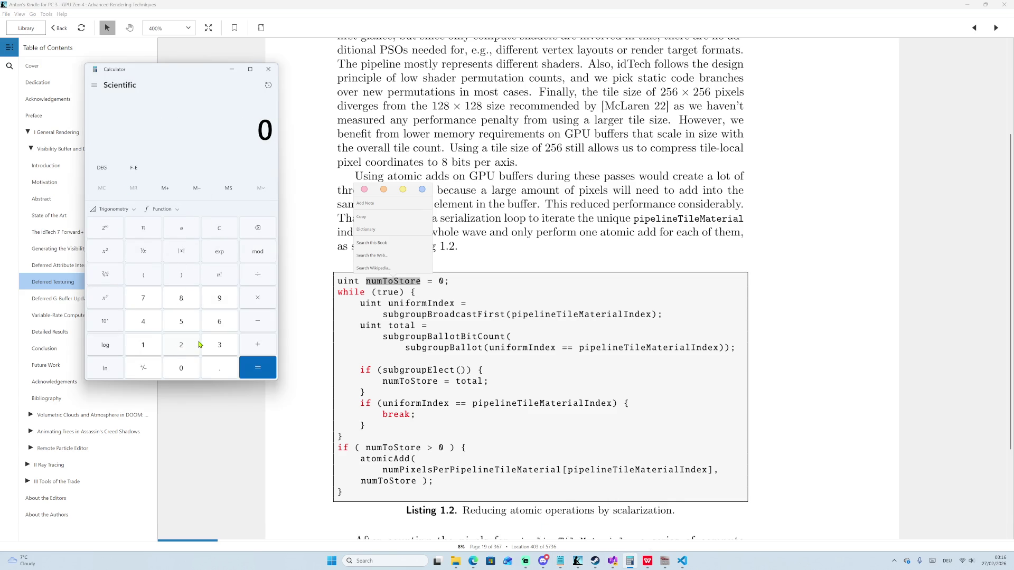
click(179, 342)
click(187, 322)
click(212, 318)
click(252, 302)
click(181, 343)
click(185, 322)
click(222, 321)
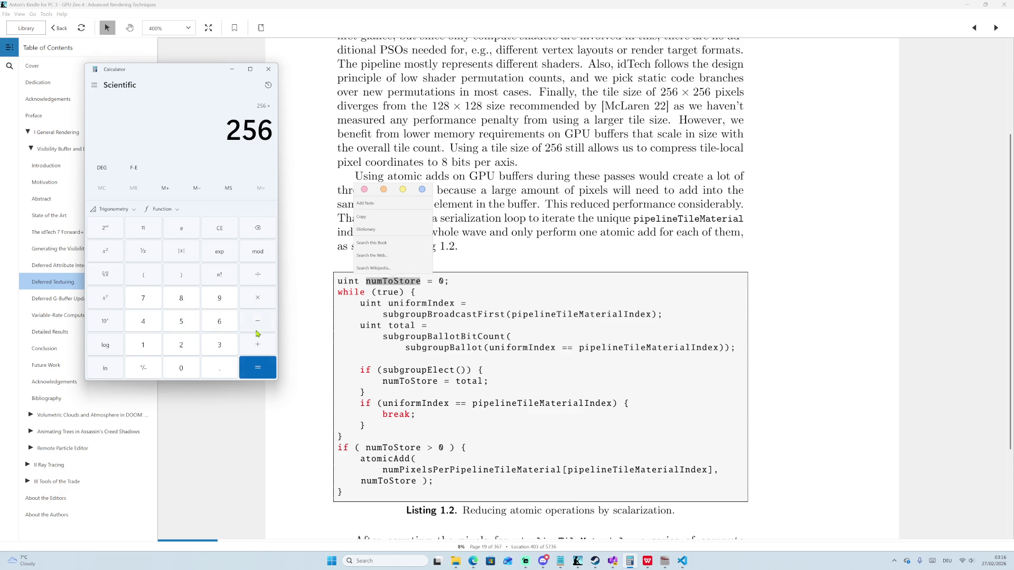
click(257, 368)
Divide 65,536 by 32 to get 2,048 and select the result.
drag(191, 127, 280, 135)
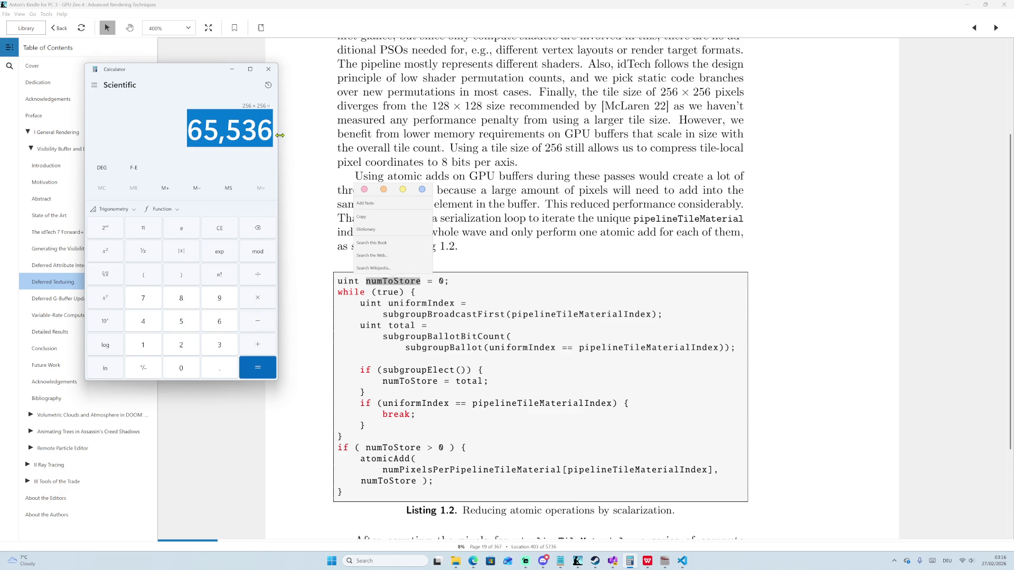
click(248, 109)
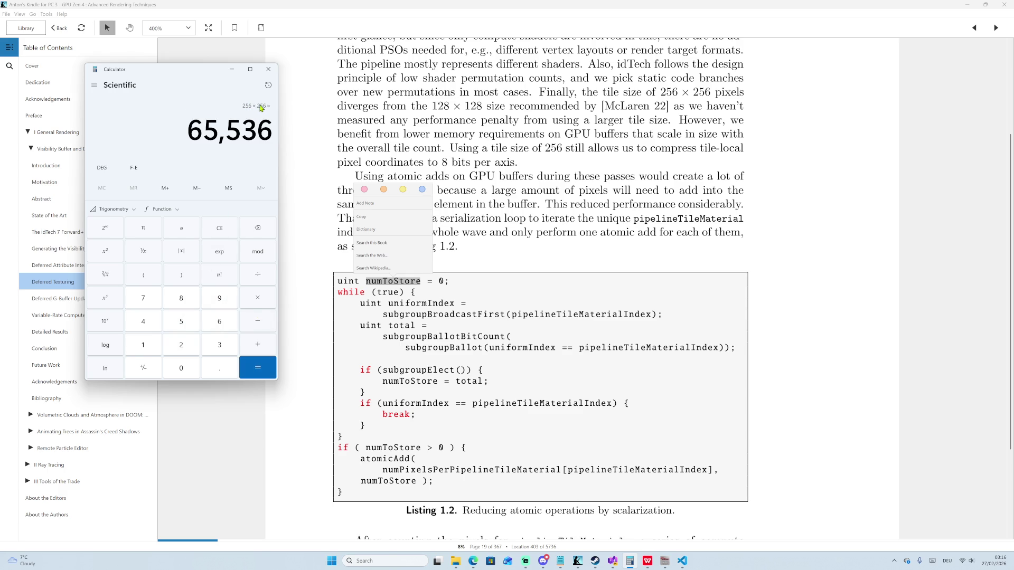
mouse_move(204, 125)
mouse_down()
mouse_move(275, 126)
mouse_move(259, 125)
mouse_move(268, 125)
mouse_up()
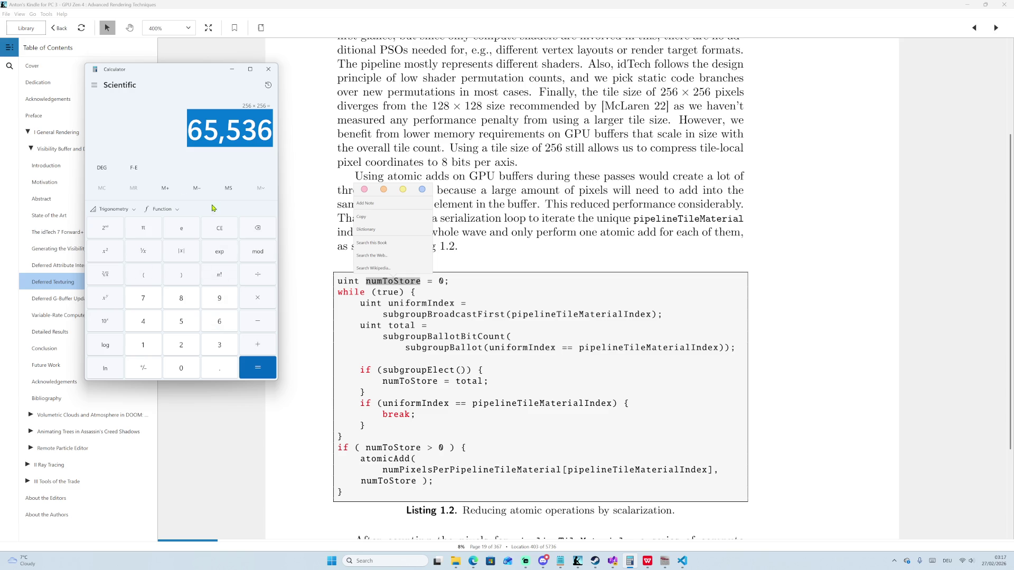
click(173, 150)
click(267, 281)
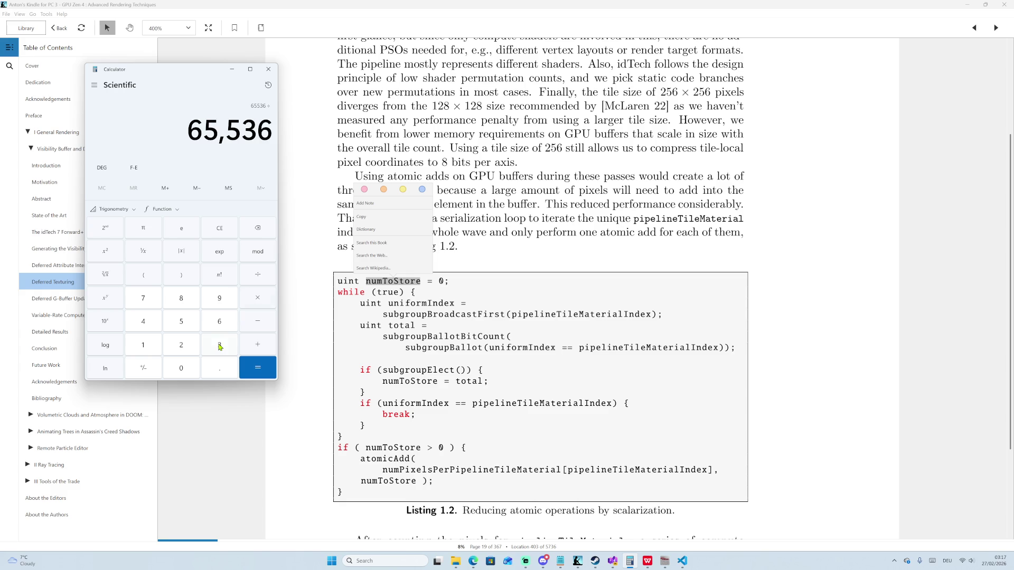
click(218, 344)
click(184, 342)
click(258, 363)
drag(210, 140, 265, 134)
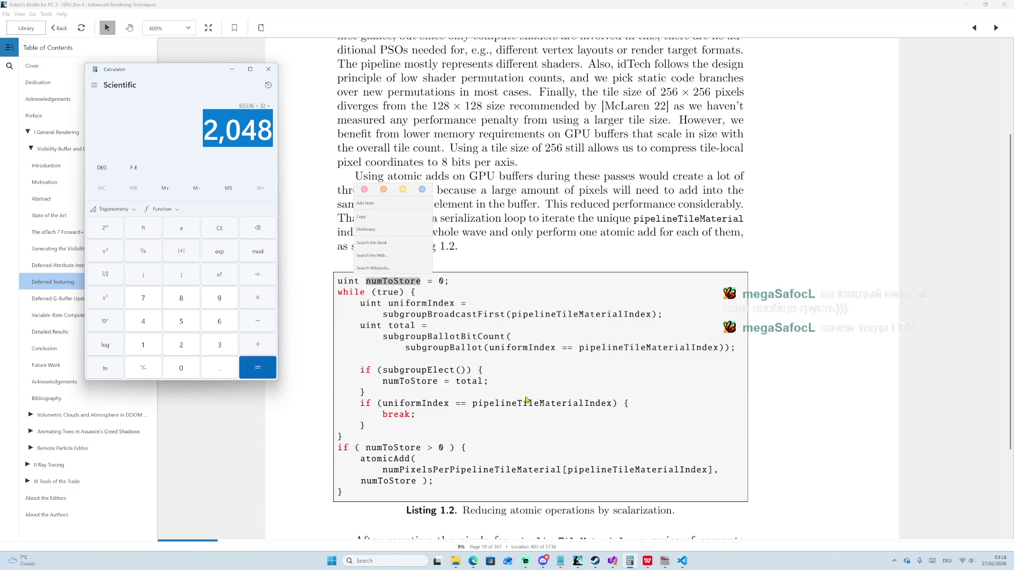
Return to the Kindle page by selecting [pipelineTileMaterialIndex] in Listing 1.2.
double_click(571, 472)
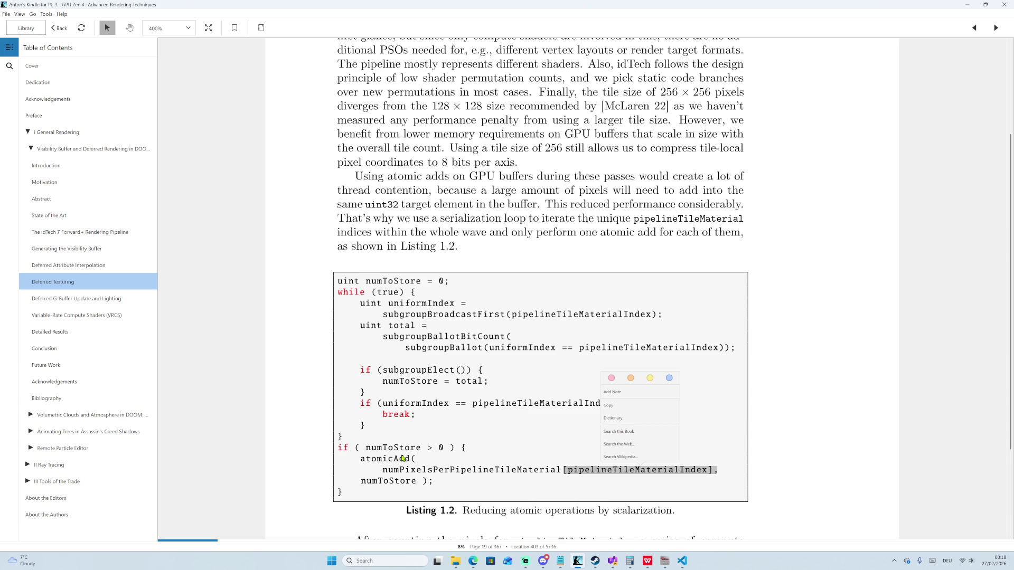
double_click(365, 305)
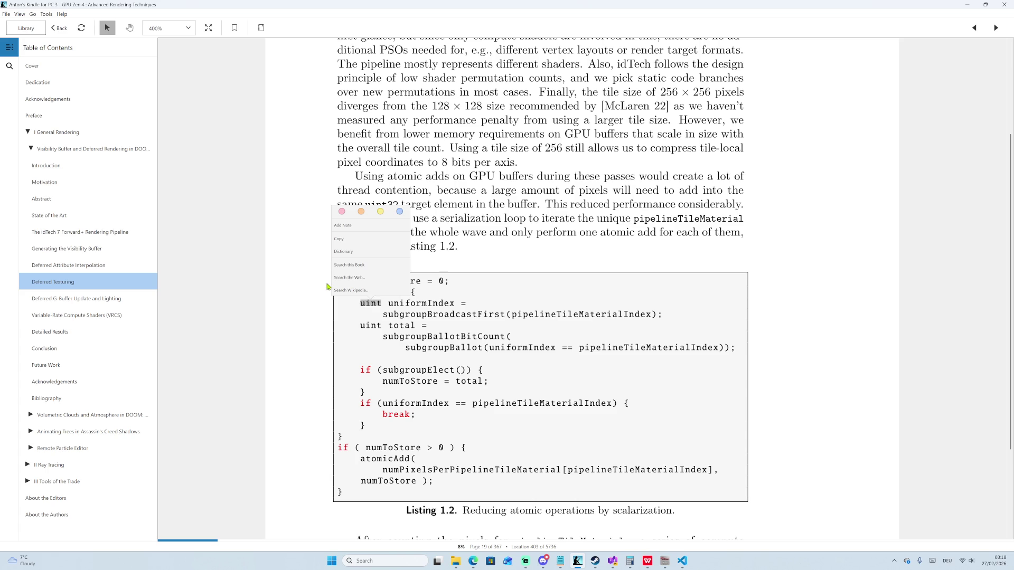
click(328, 287)
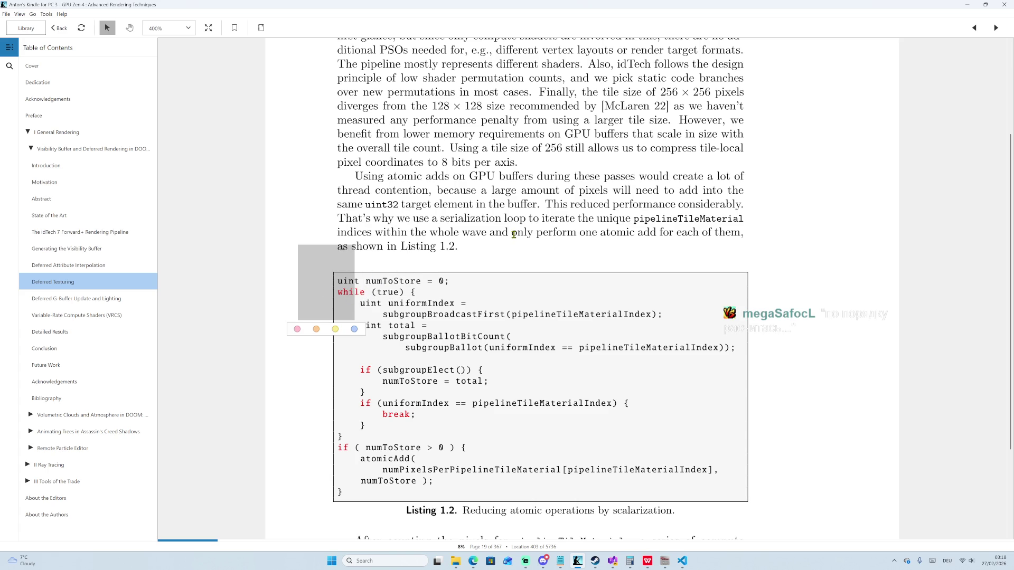
click(758, 226)
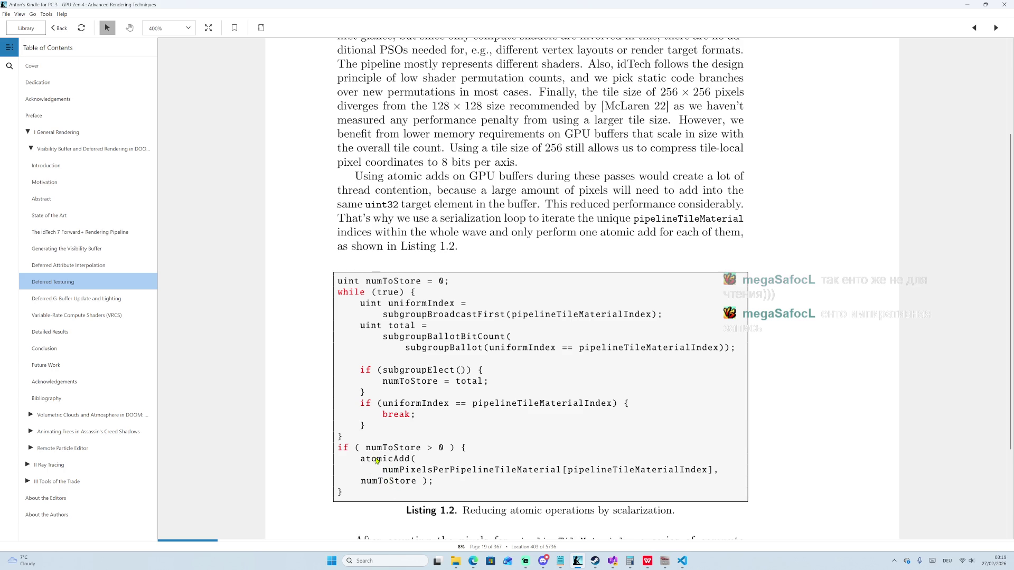
mouse_move(361, 459)
mouse_down()
mouse_move(421, 464)
mouse_move(424, 489)
mouse_up()
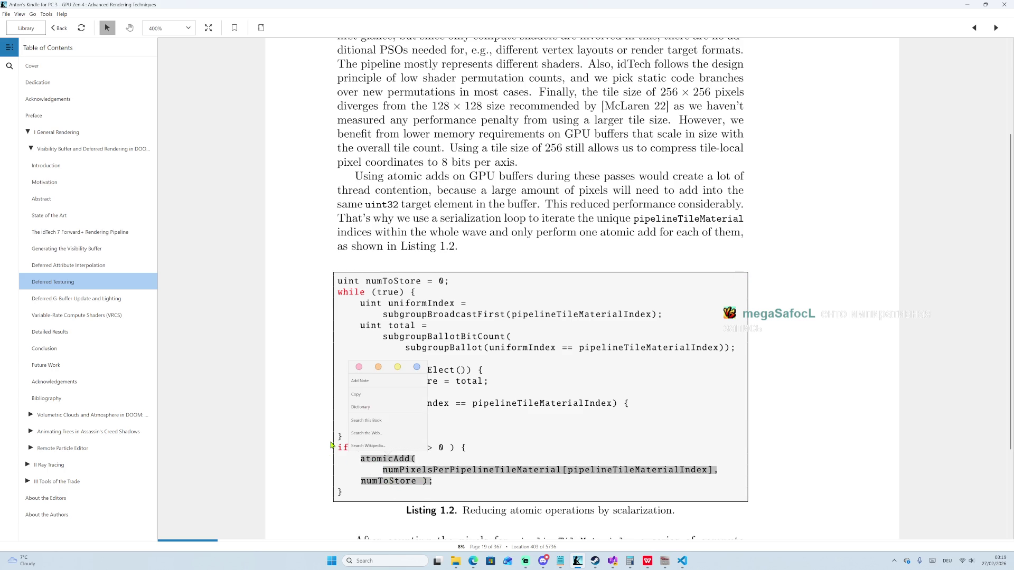
click(353, 296)
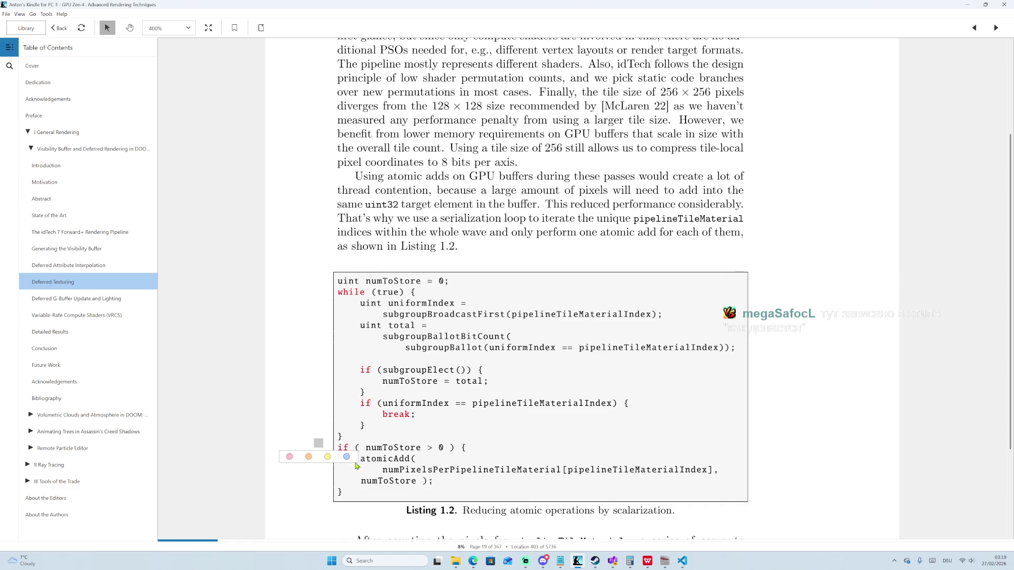
double_click(364, 462)
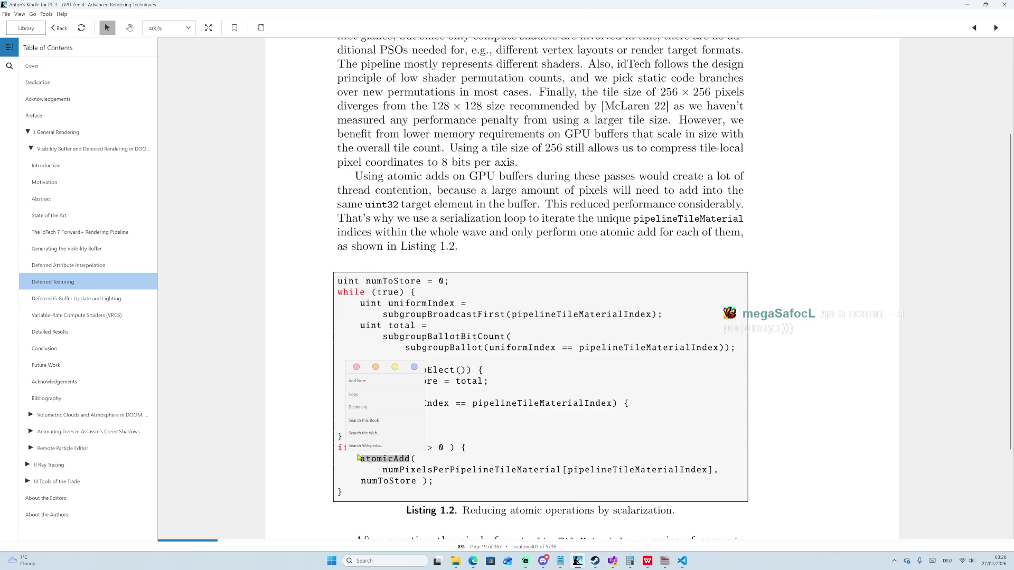
right_click(779, 219)
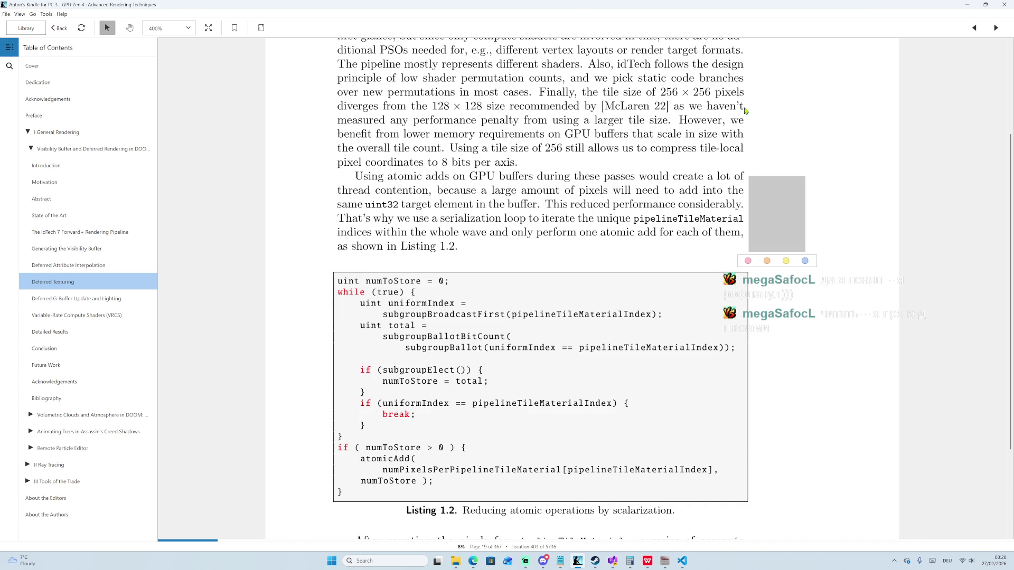
click(774, 103)
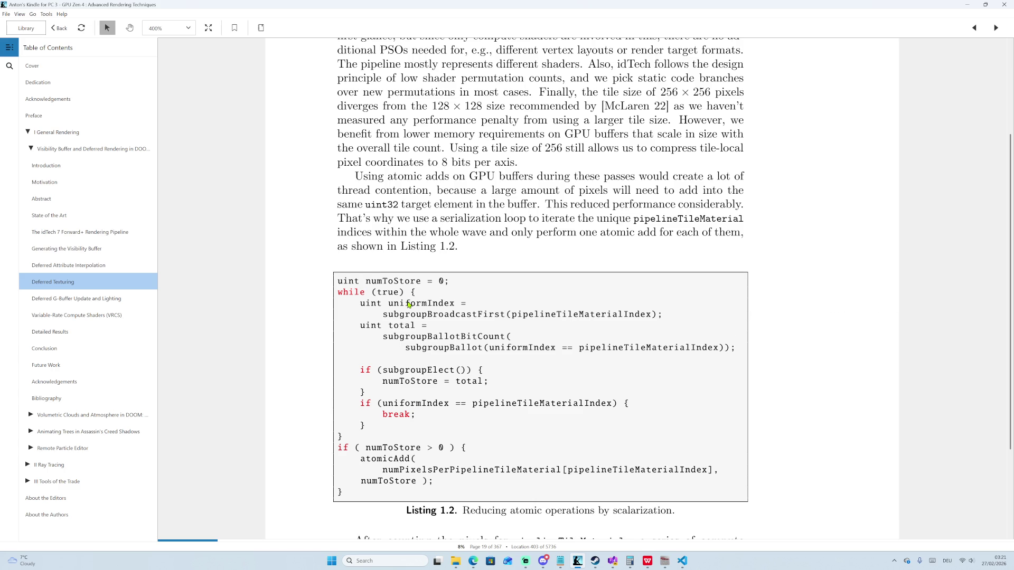
scroll(396, 323, down, 1)
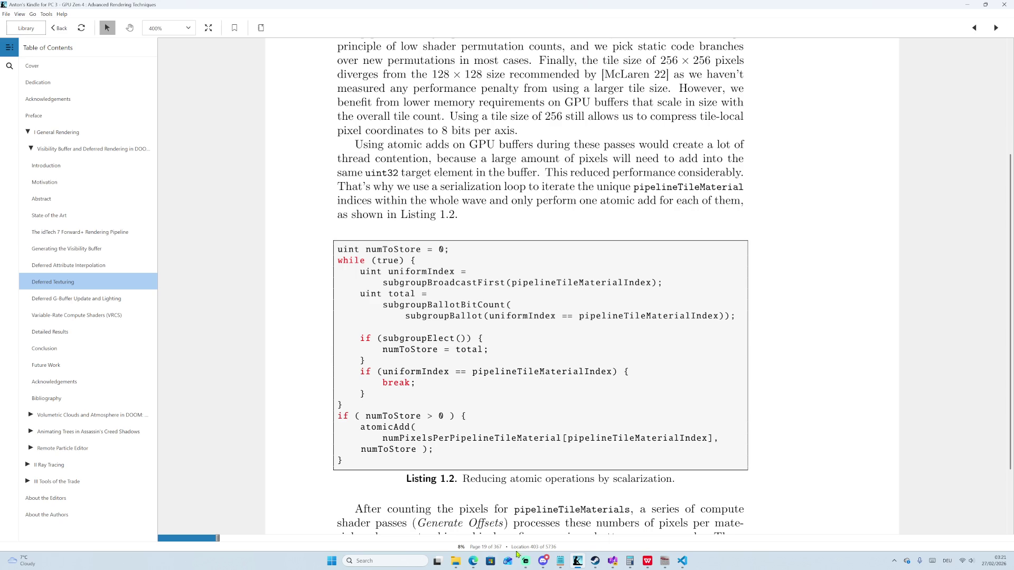
Bring Edge forward and search 'gpu algorithms' in a new tab.
mouse_move(473, 561)
click(496, 530)
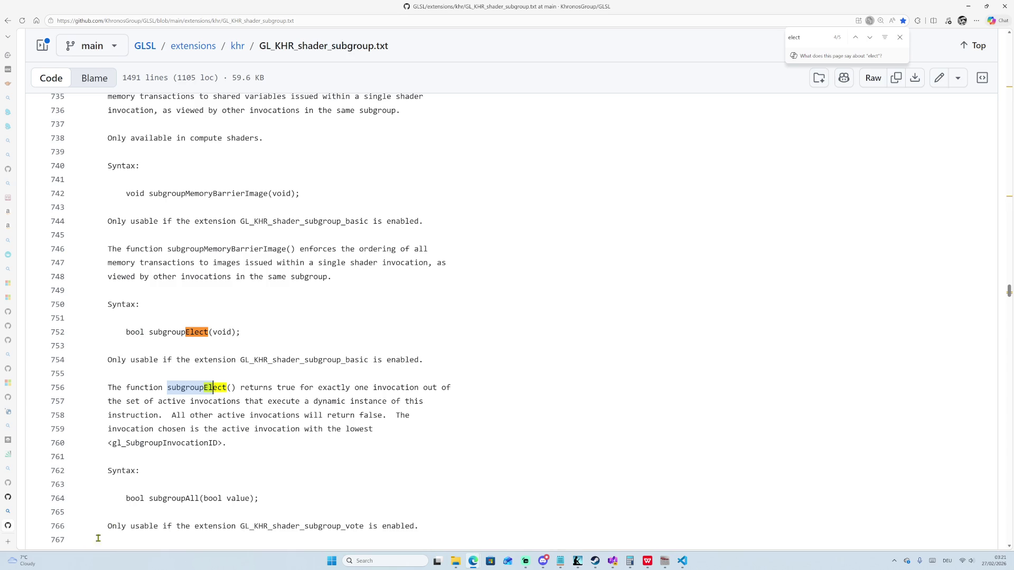
click(5, 542)
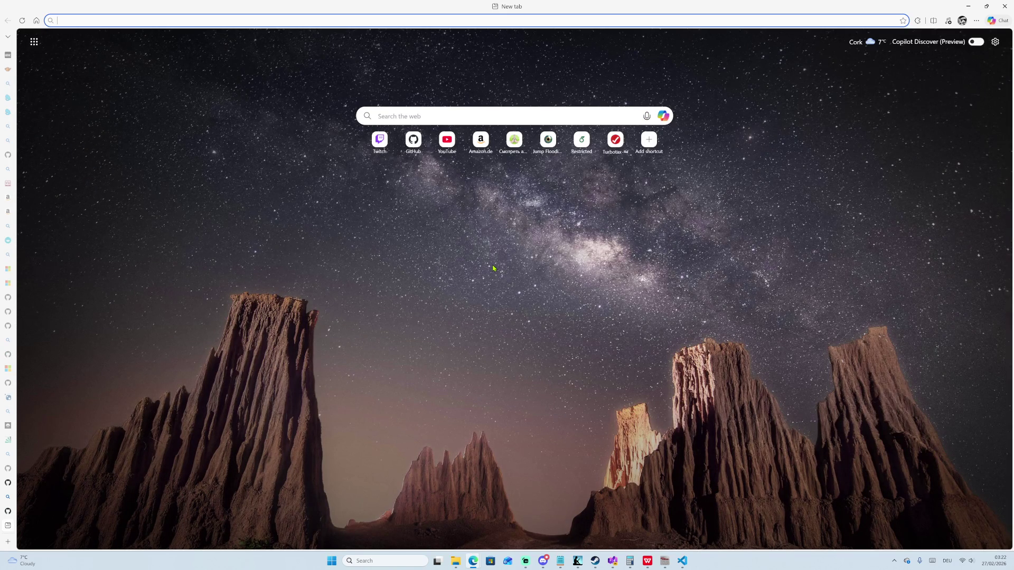
text(gpu algori)
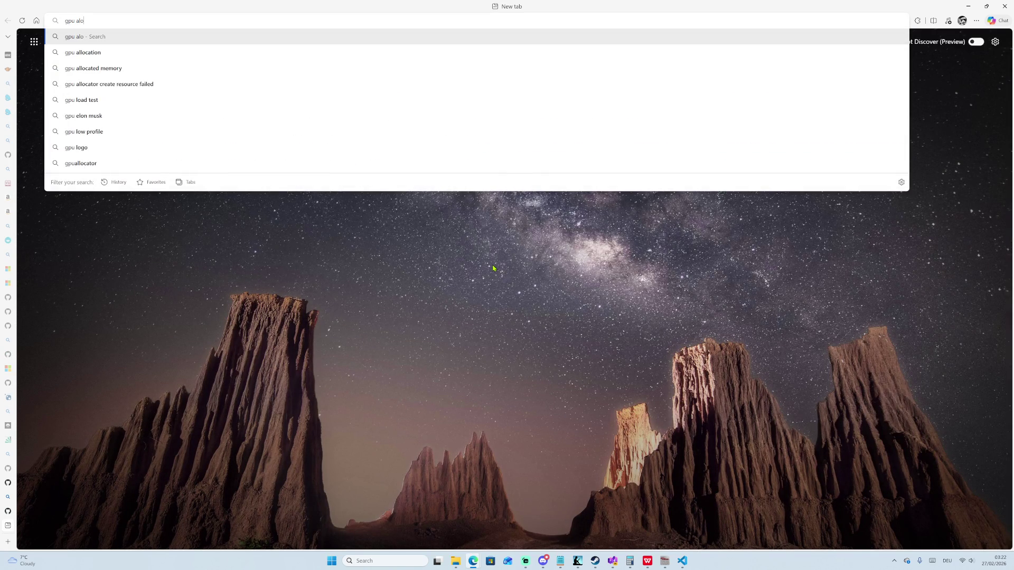
text(th)
key(Down)
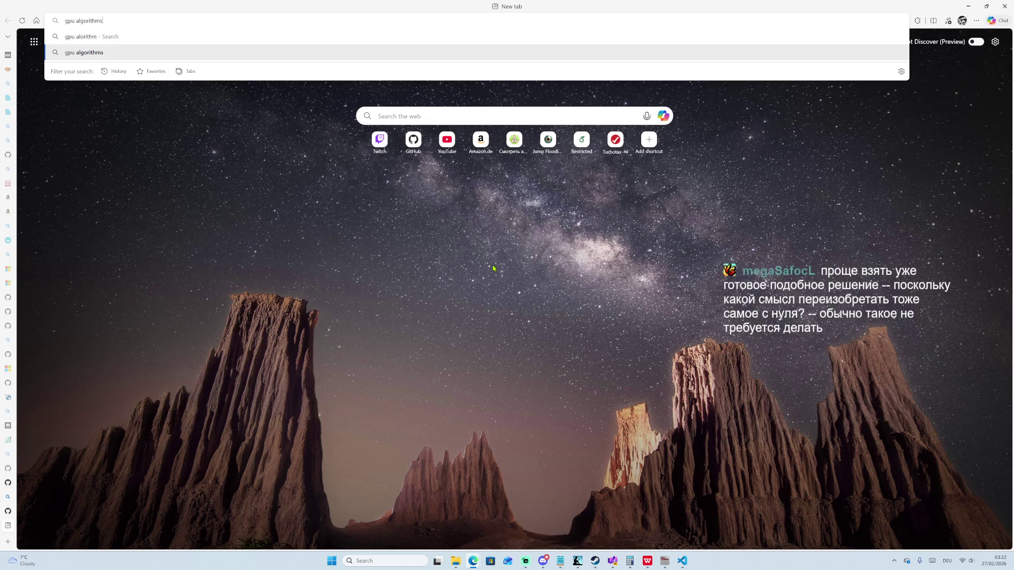
key(Return)
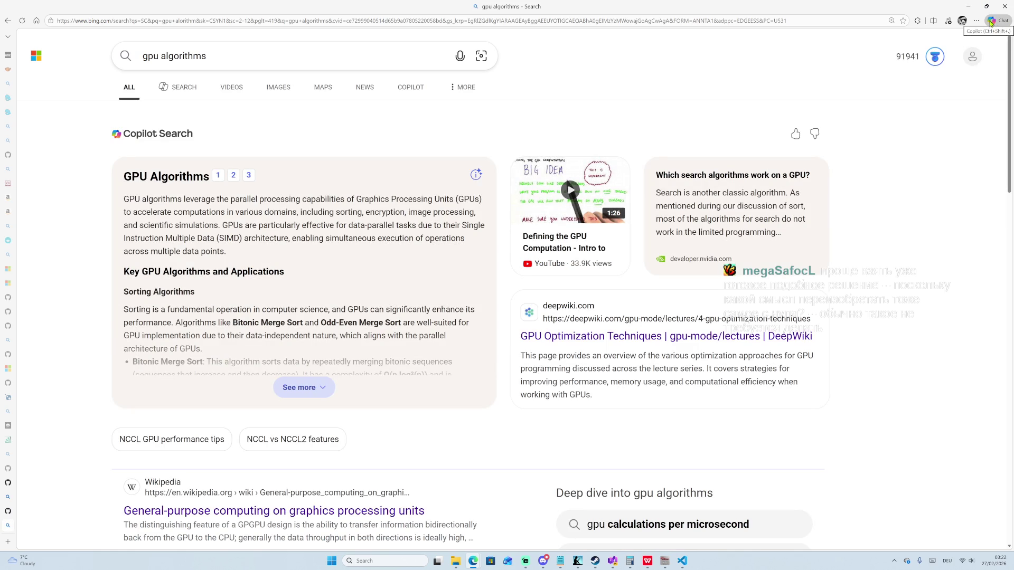
click(975, 20)
click(962, 21)
click(997, 20)
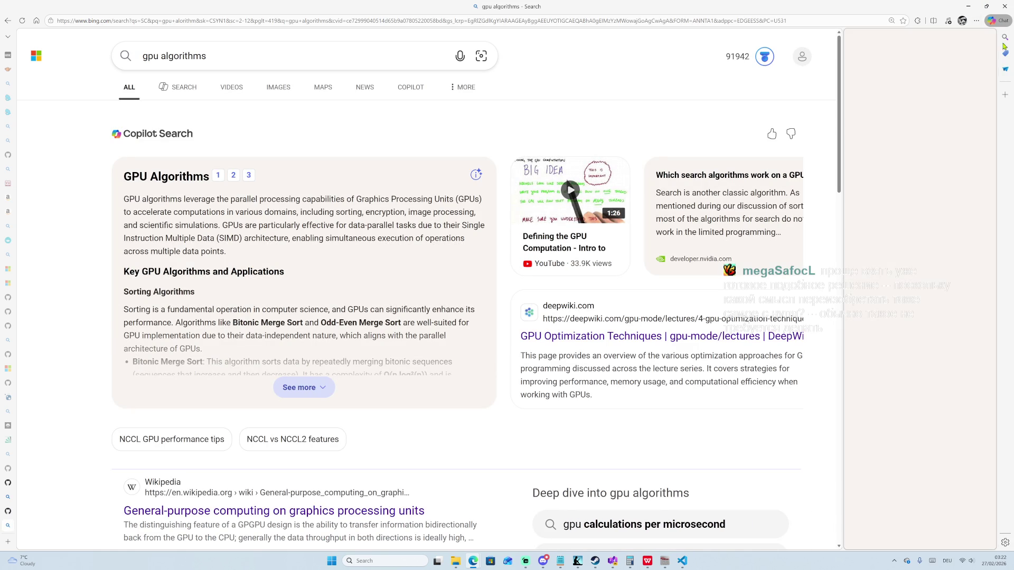
click(1004, 69)
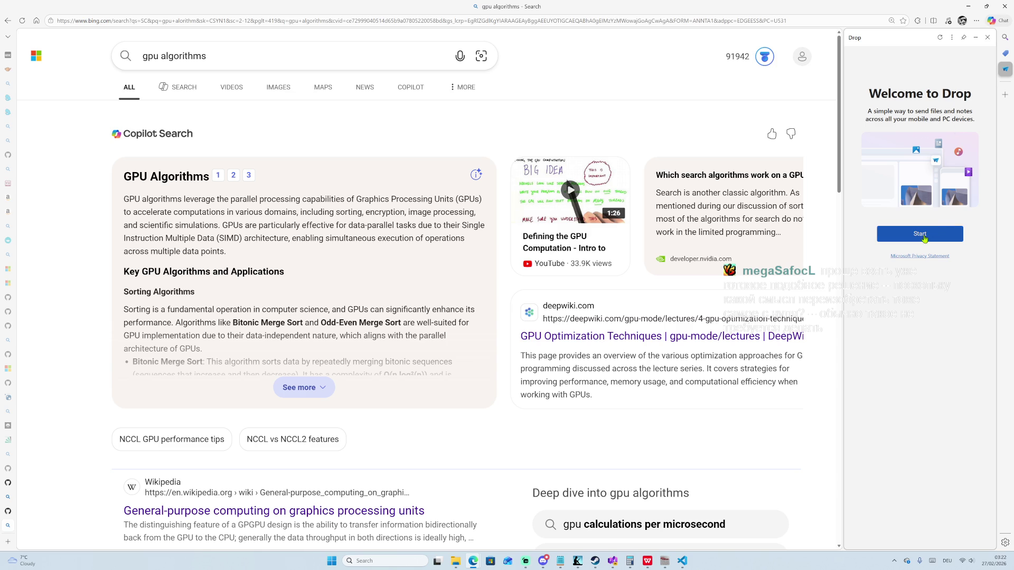
click(950, 234)
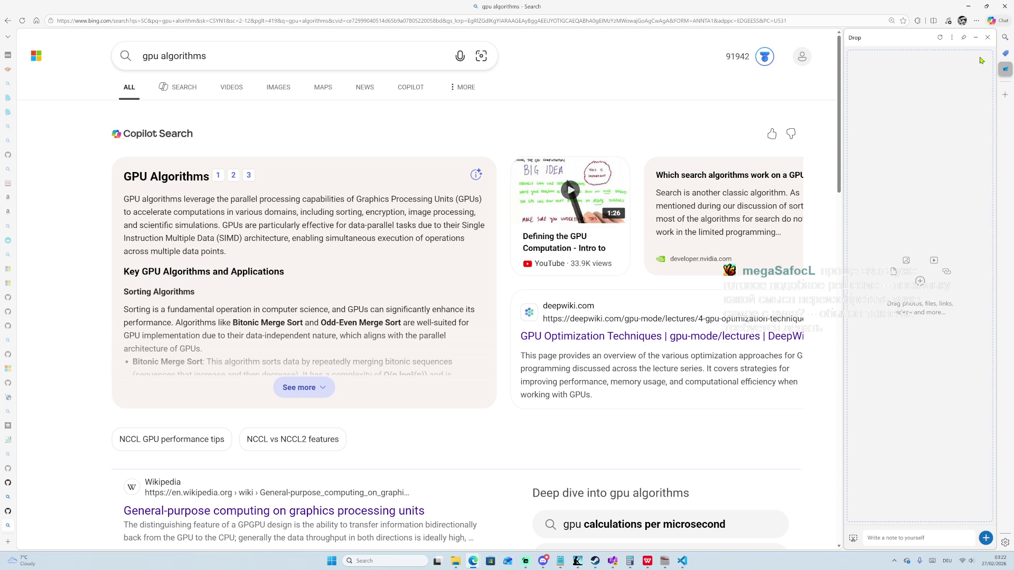
click(949, 41)
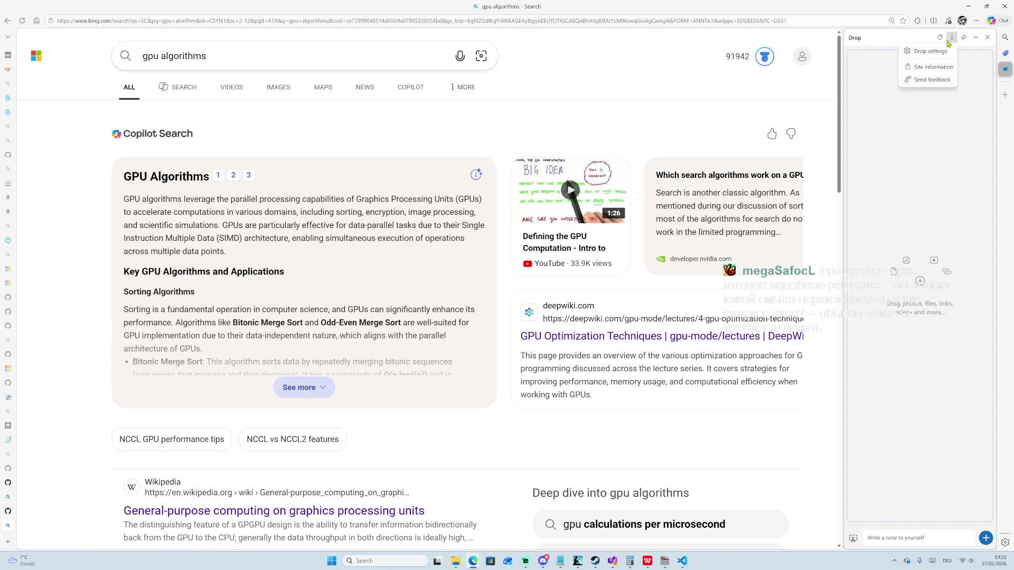
click(948, 41)
click(939, 37)
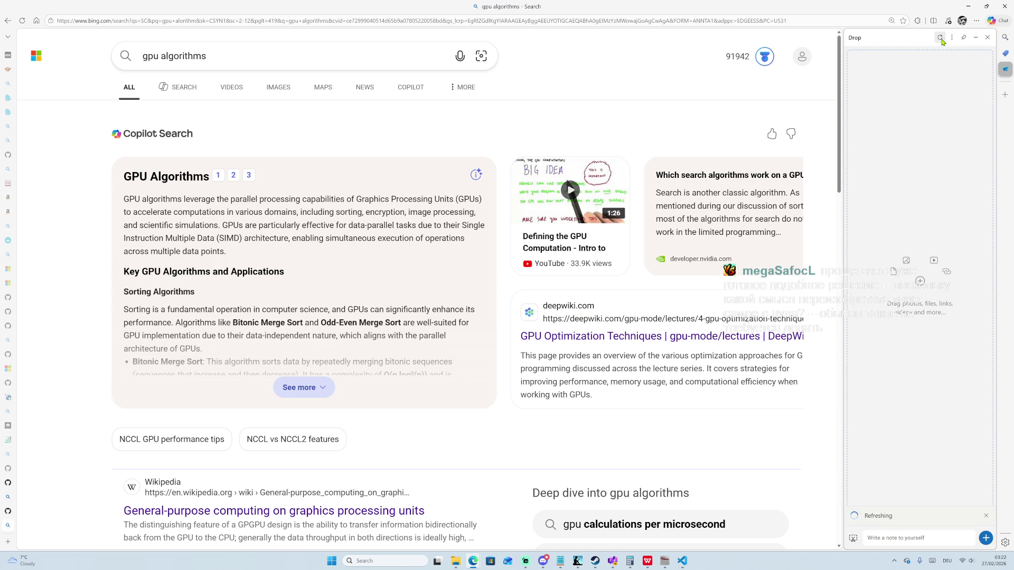
click(988, 38)
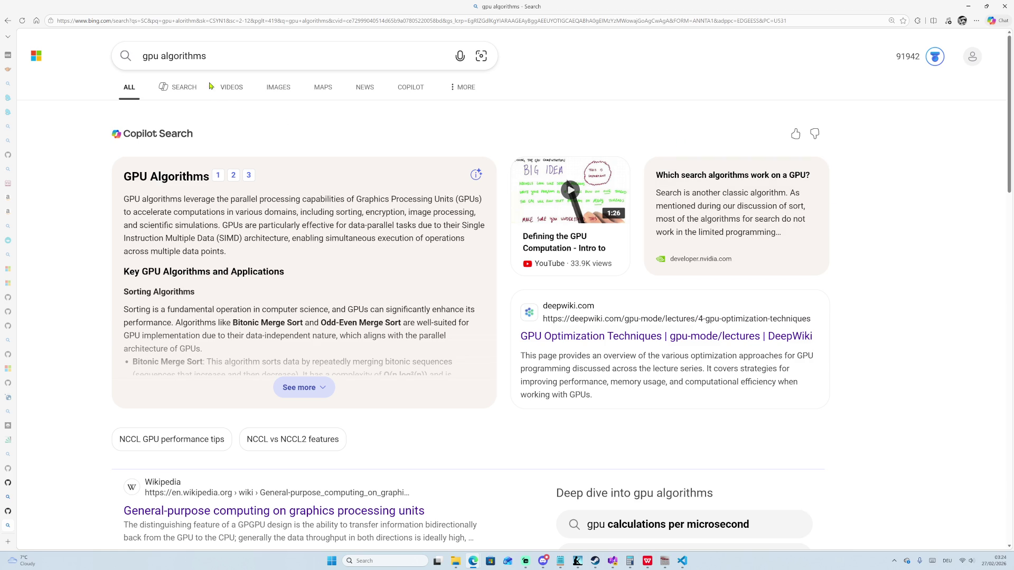
click(168, 56)
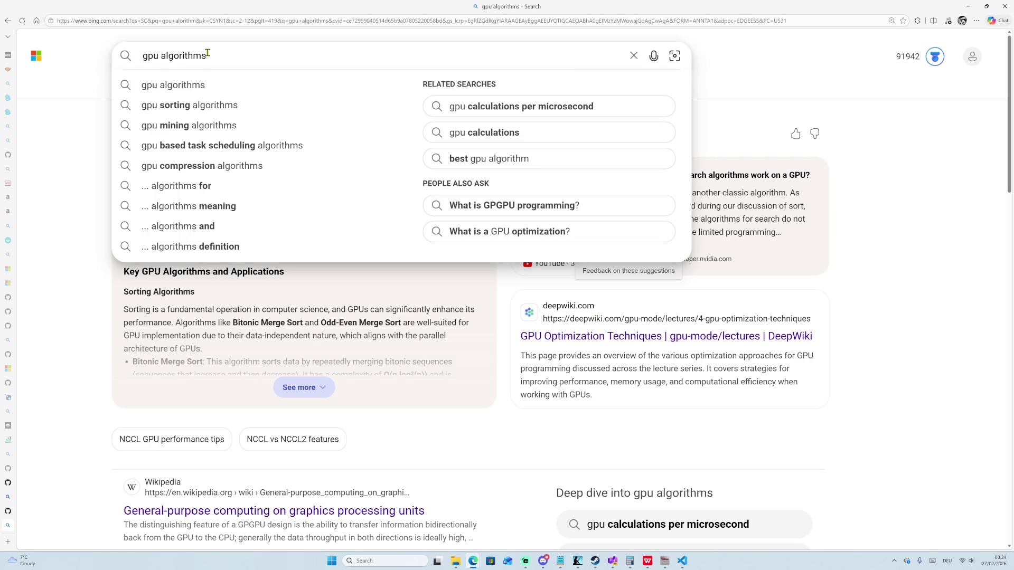
Search Bing for 'gpu algorithm primitives' and open the GPU Programming Primitives course notes PDF.
text(prem)
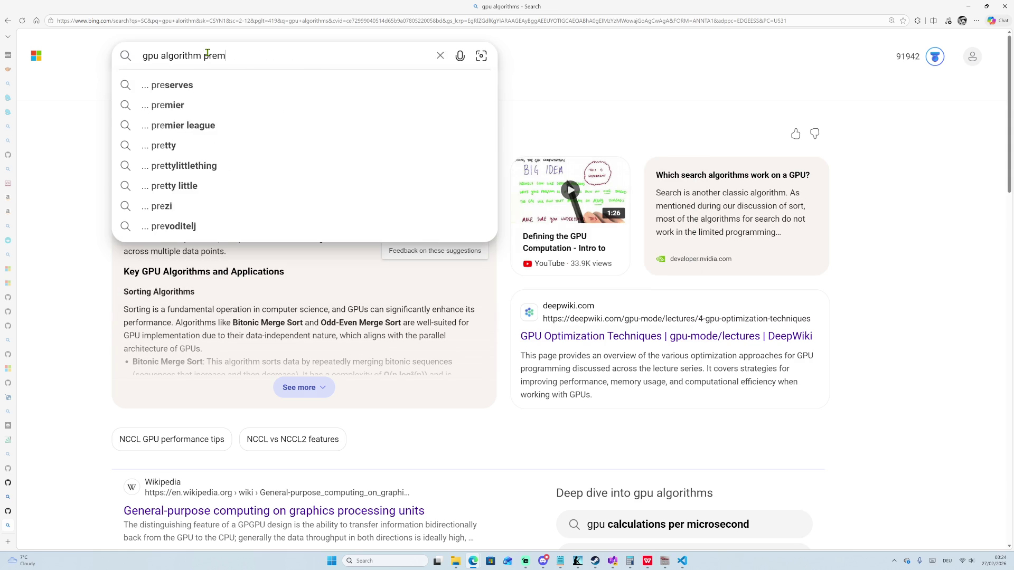
text(itives)
key(Return)
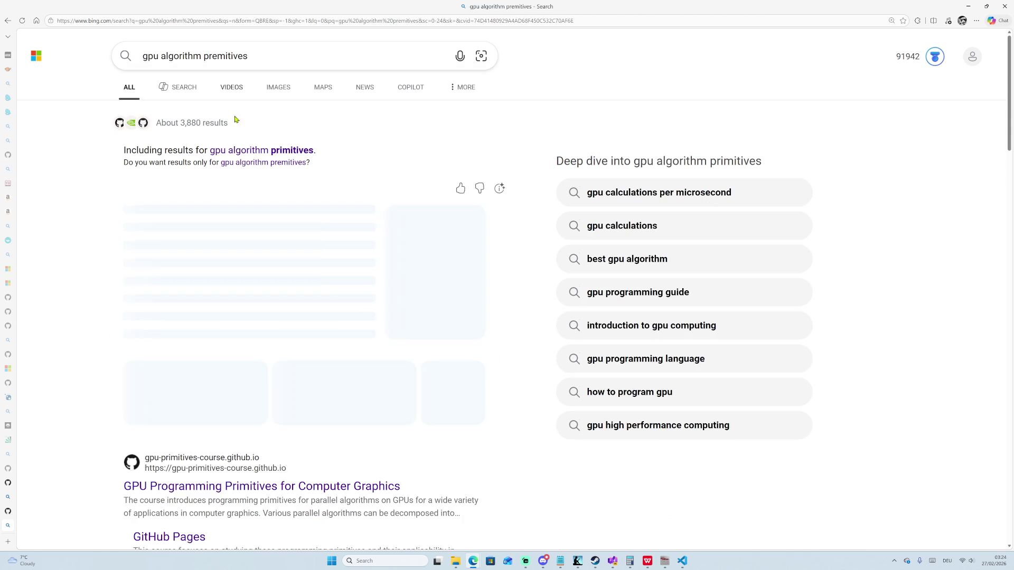
click(249, 153)
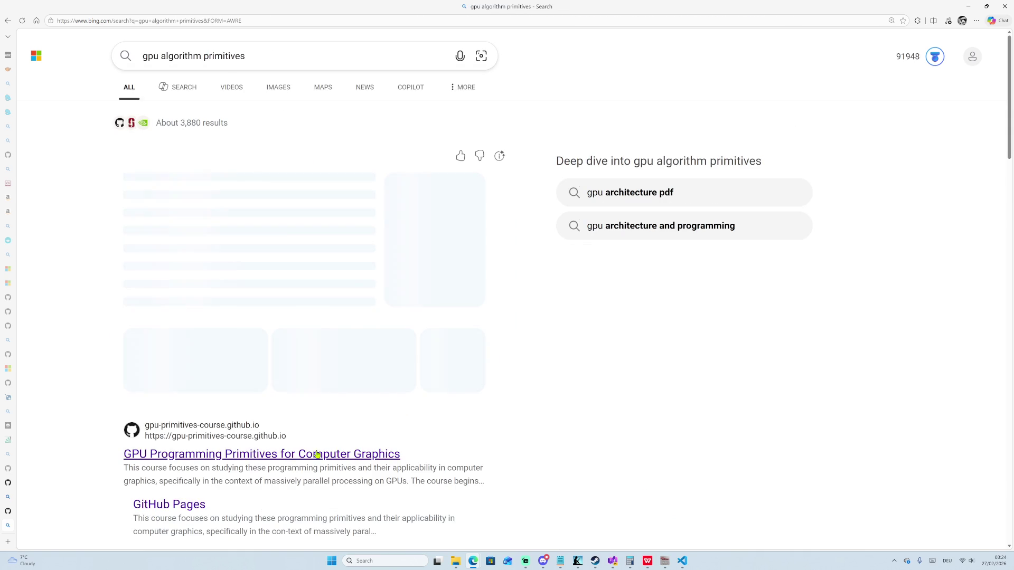
click(288, 459)
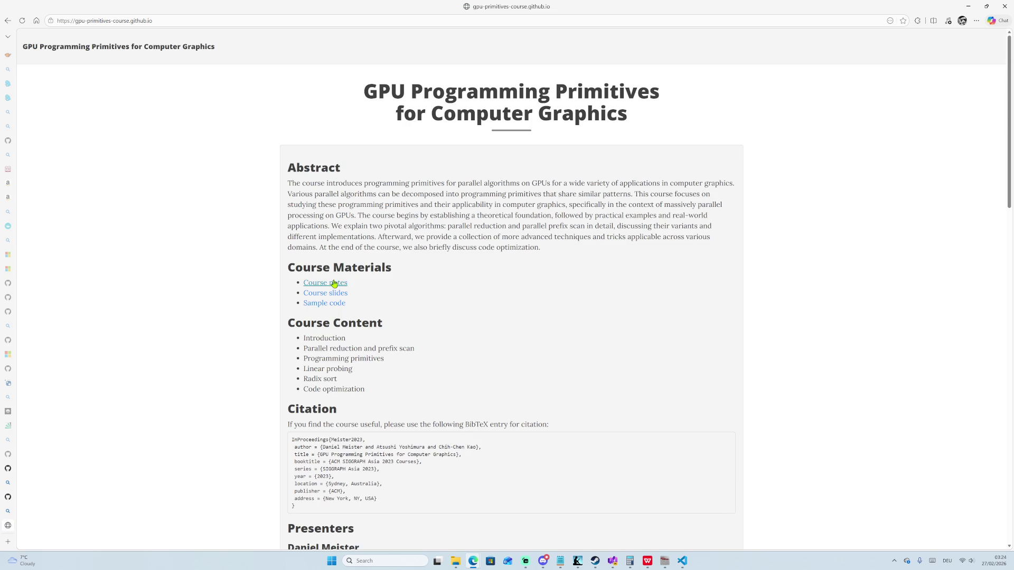
scroll(334, 267, down, 5)
scroll(334, 267, up, 4)
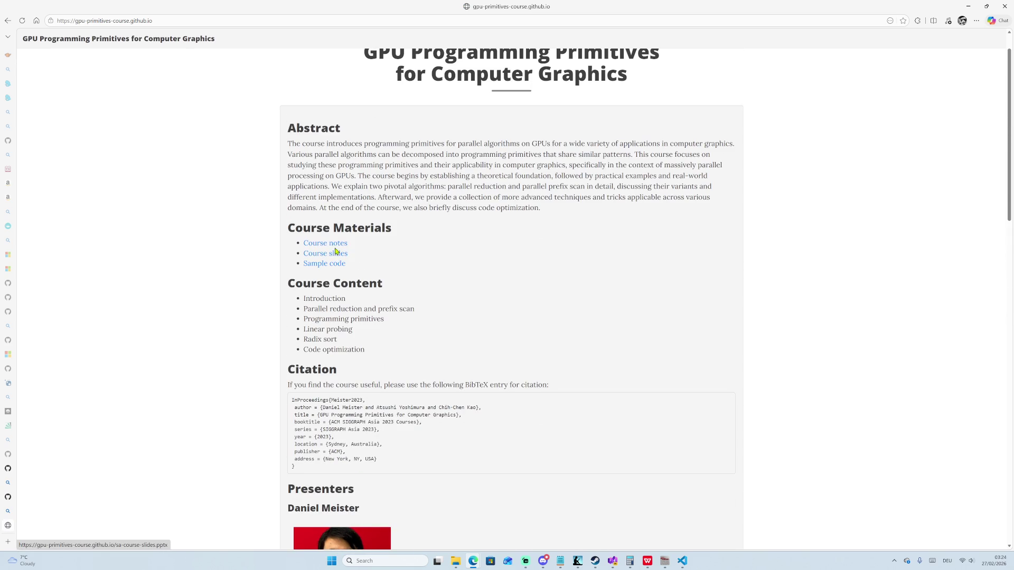
click(327, 245)
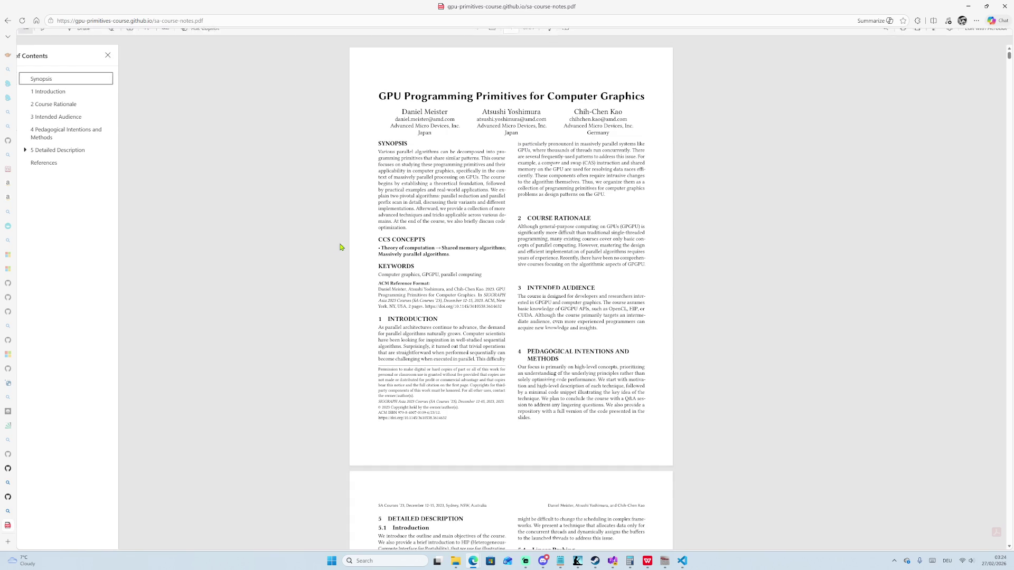
Scroll the course notes PDF from the waterfall-scheme slide to Slide 43, Persistent Threads.
scroll(423, 251, down, 20)
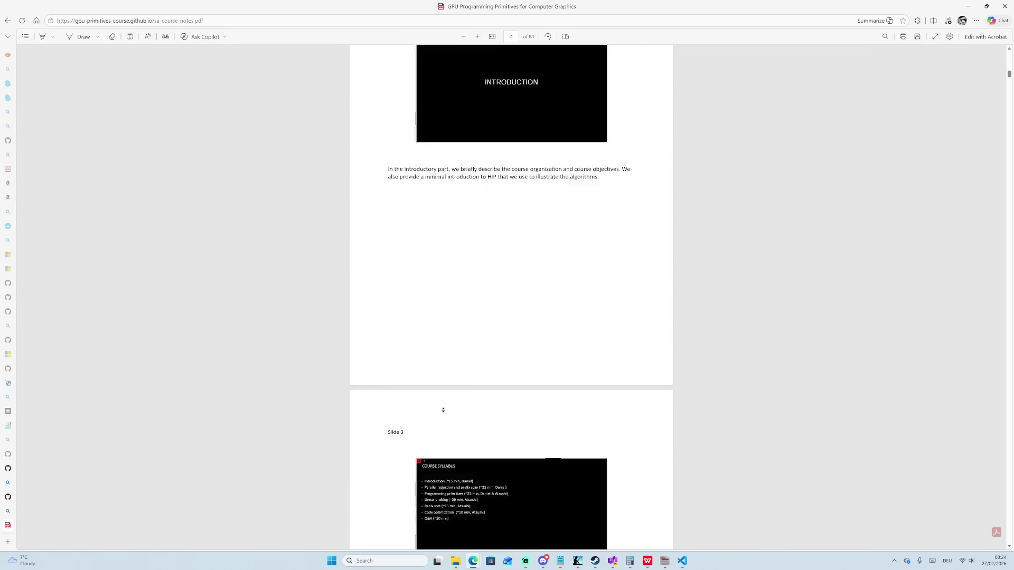
scroll(425, 339, up, 15)
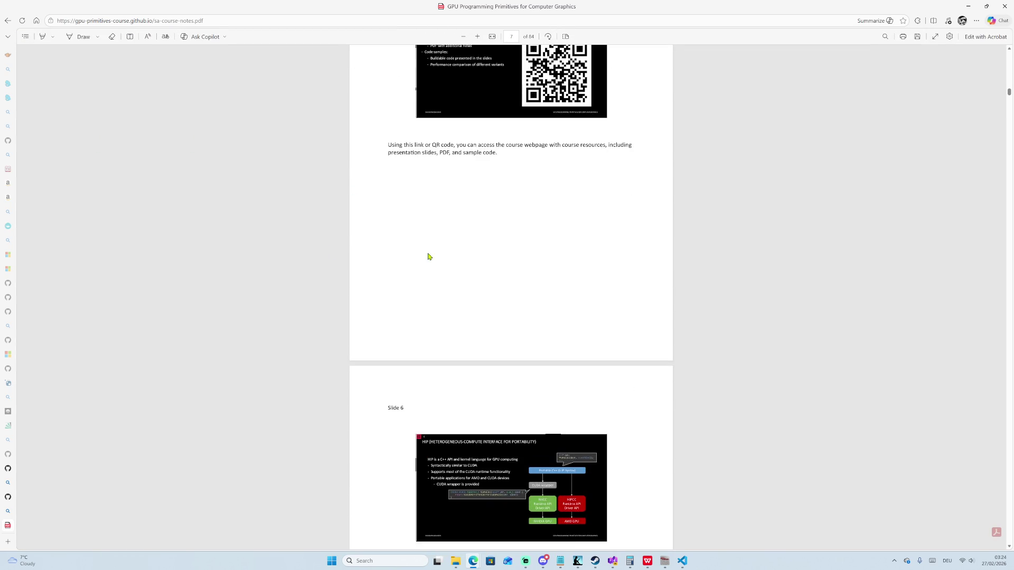
ctrl+scroll(442, 247, up, 5)
scroll(580, 252, down, 6)
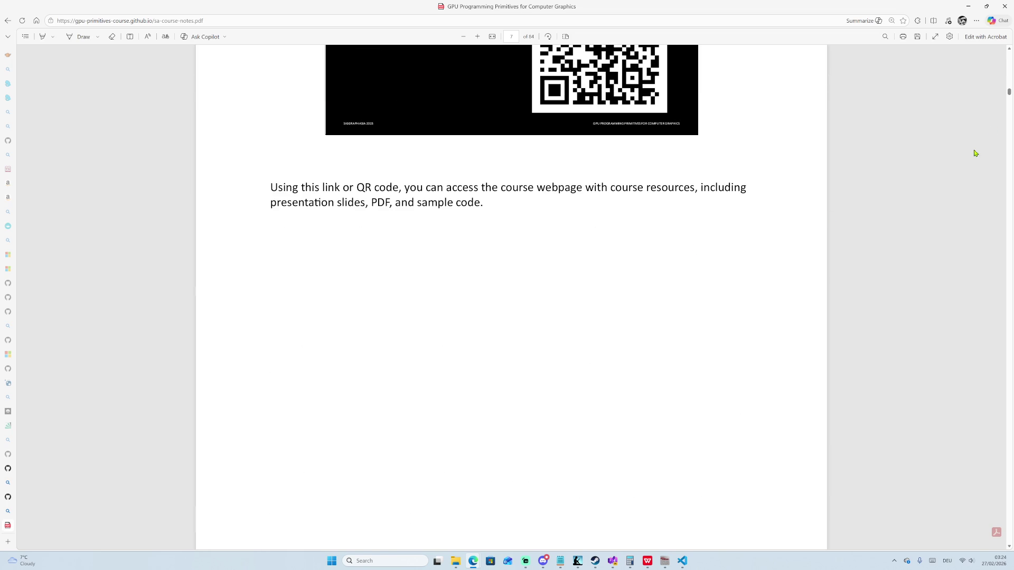
mouse_move(1008, 94)
mouse_down()
mouse_move(1003, 271)
mouse_move(849, 288)
mouse_up()
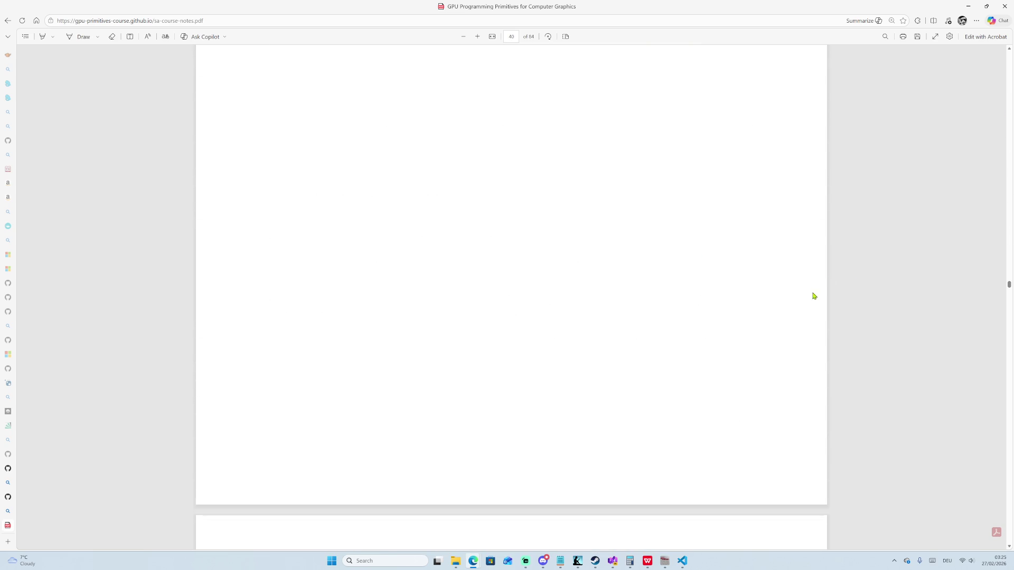
scroll(755, 262, down, 8)
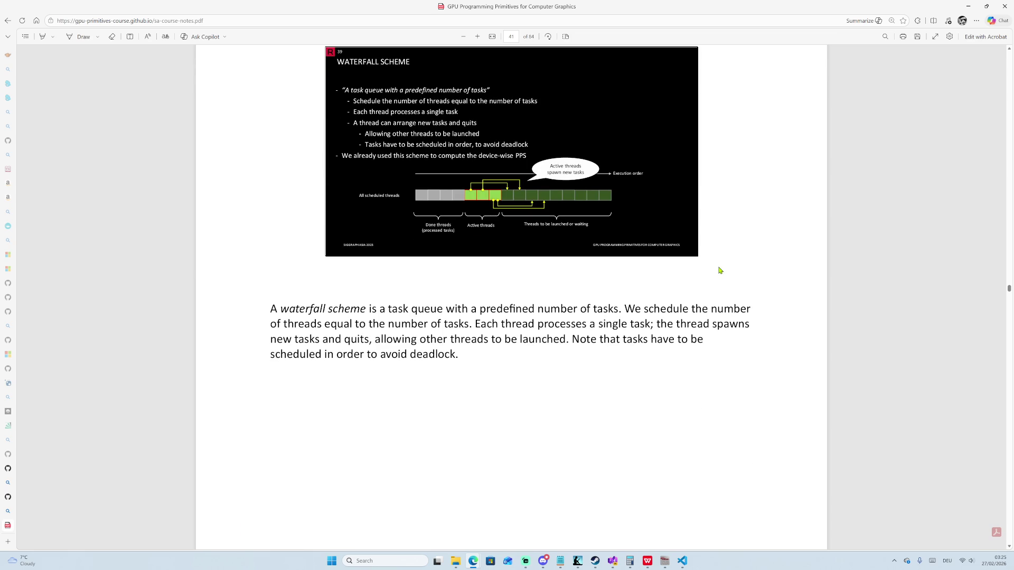
scroll(691, 276, up, 3)
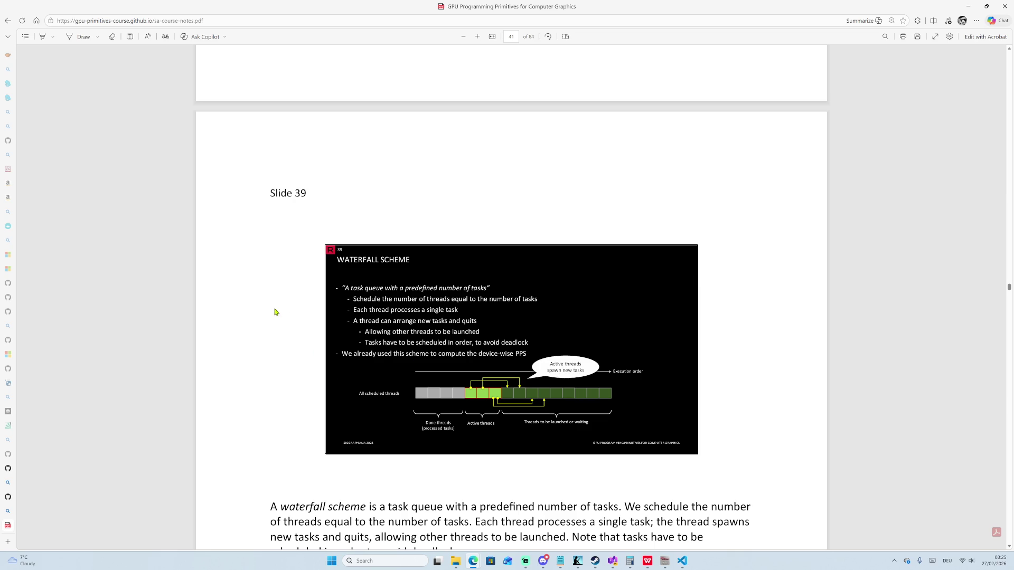
scroll(280, 344, down, 10)
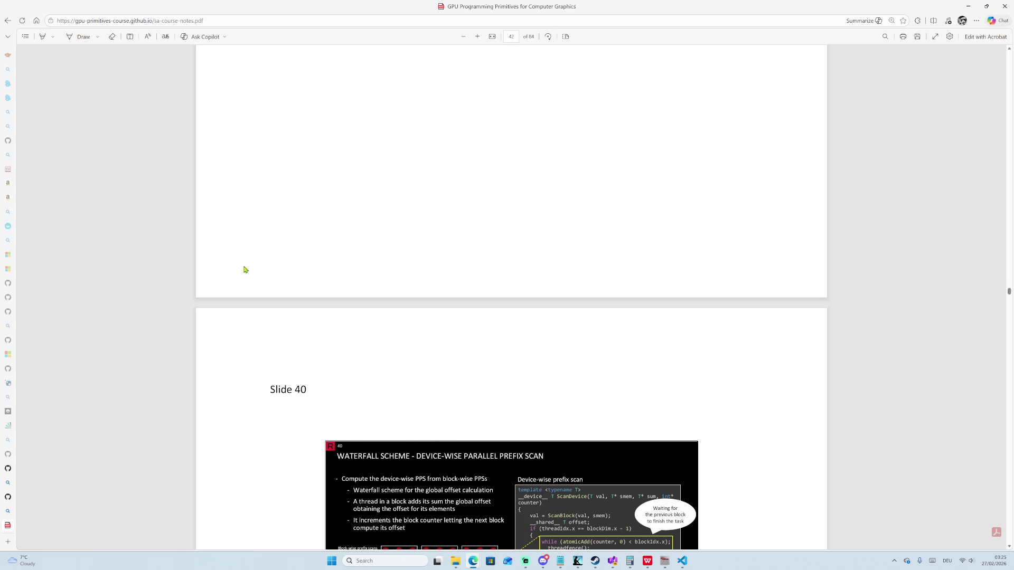
scroll(263, 401, down, 9)
scroll(288, 229, up, 5)
scroll(287, 274, down, 2)
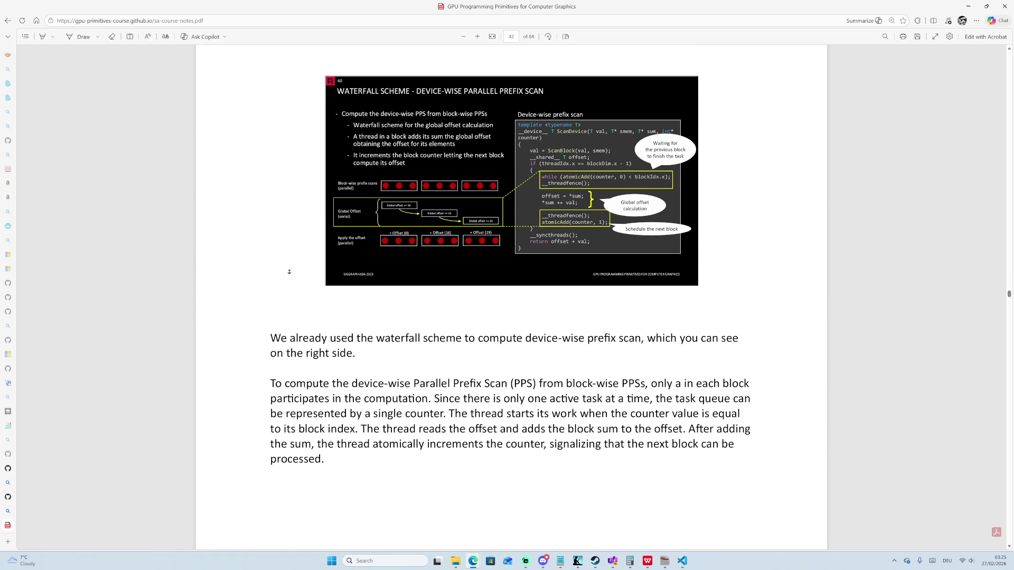
drag(1008, 295, 1009, 314)
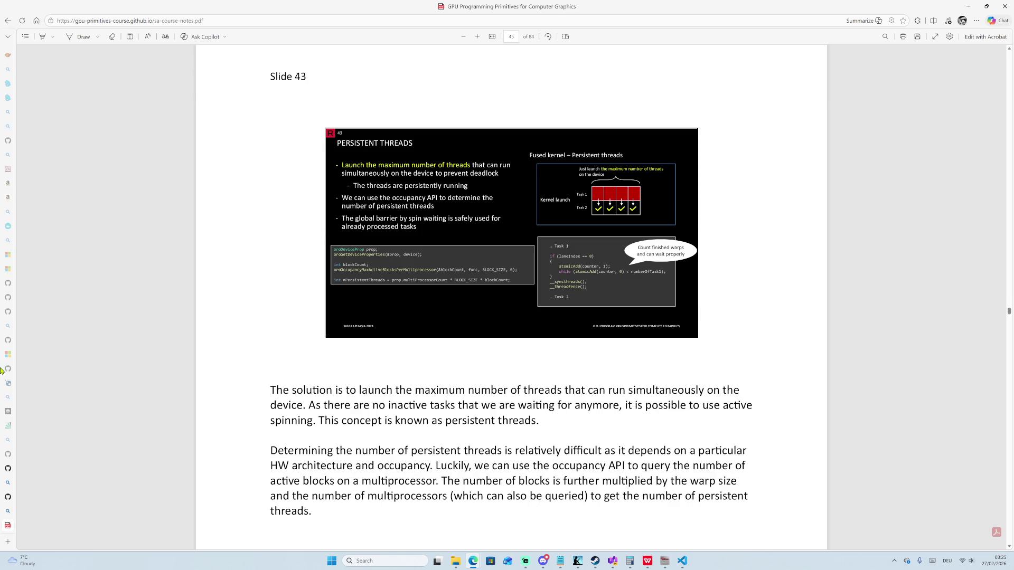
click(164, 20)
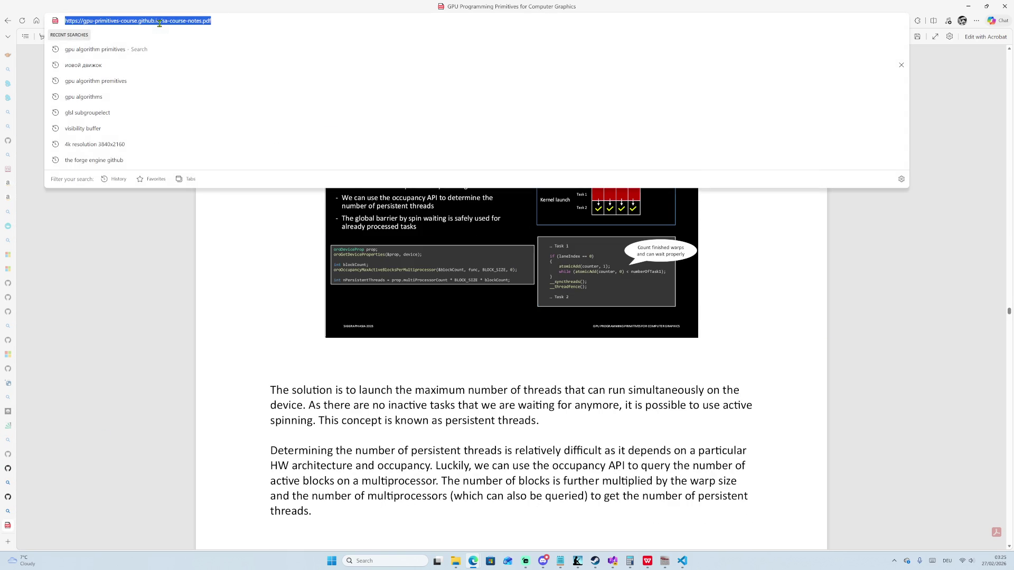
Go back to the course home page and load twitch.tv in a new tab.
click(7, 22)
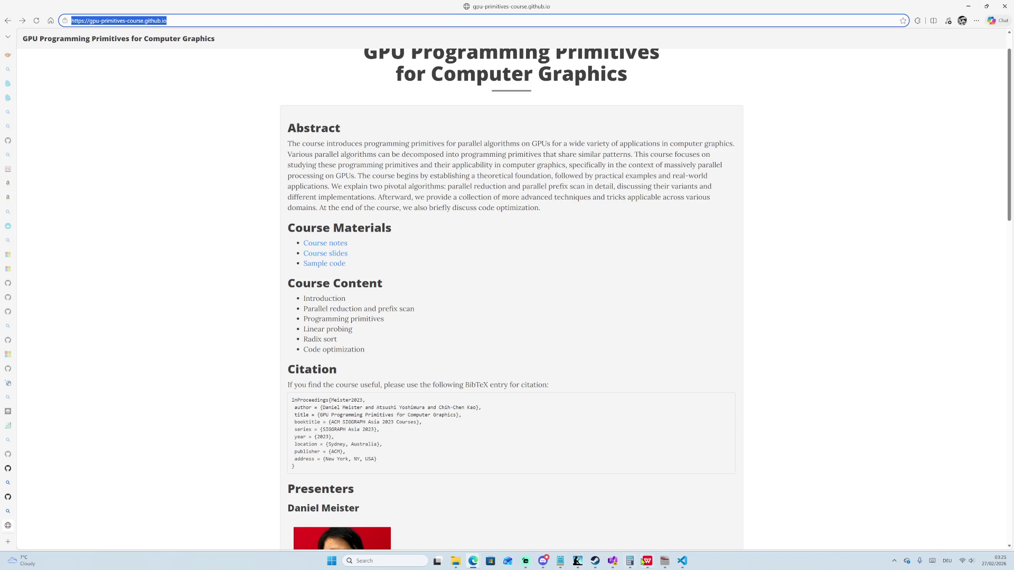
click(7, 542)
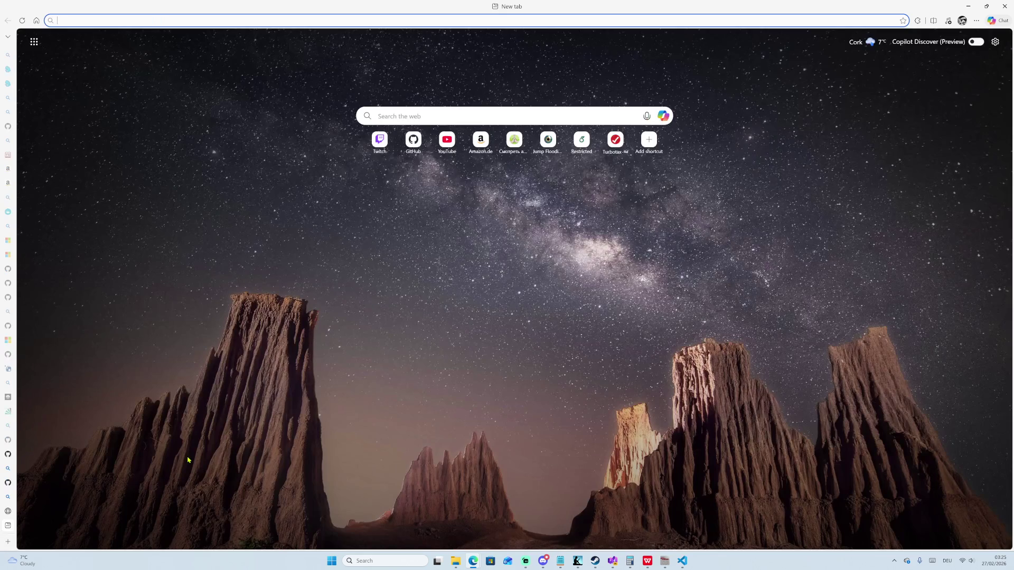
text(t)
key(Return)
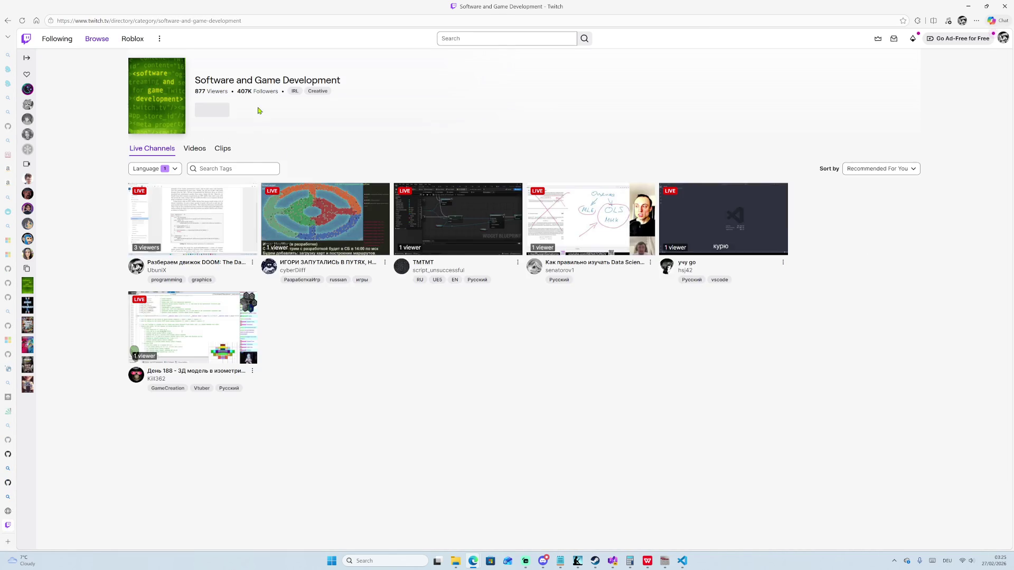
Post the course link in the first live development stream's chat and minimize Edge.
click(207, 267)
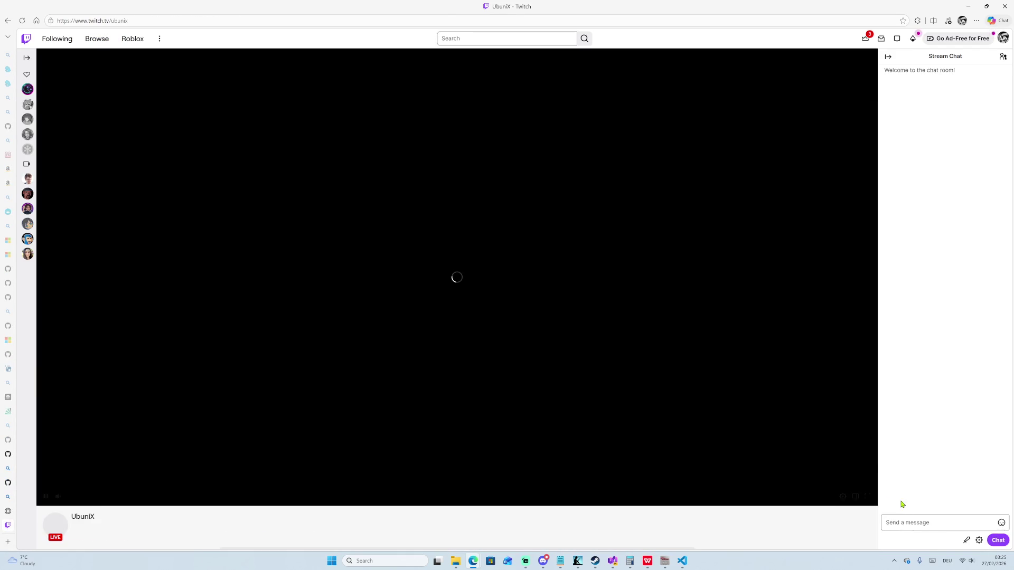
click(916, 522)
key(ctrl+v)
key(Return)
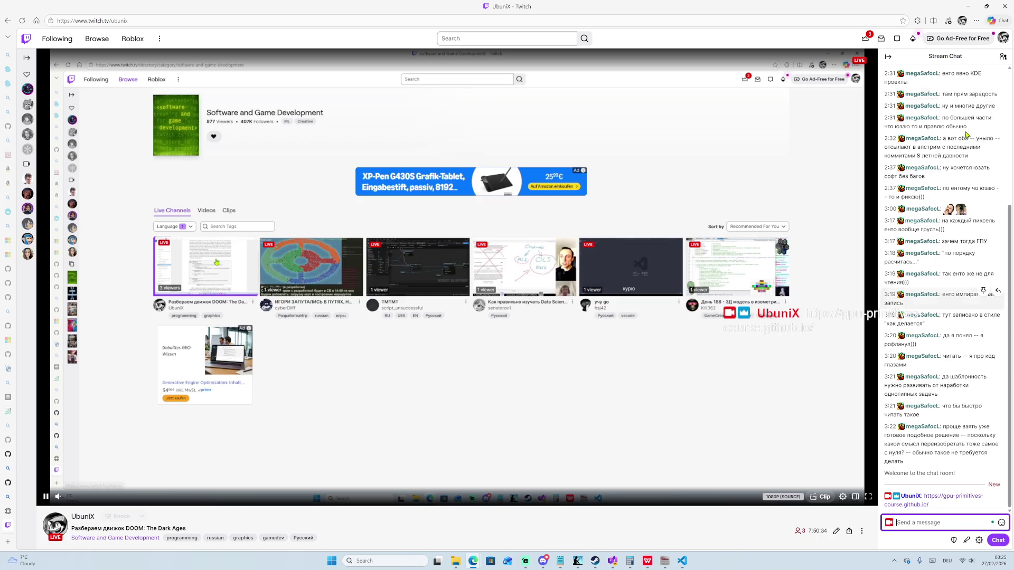
click(968, 7)
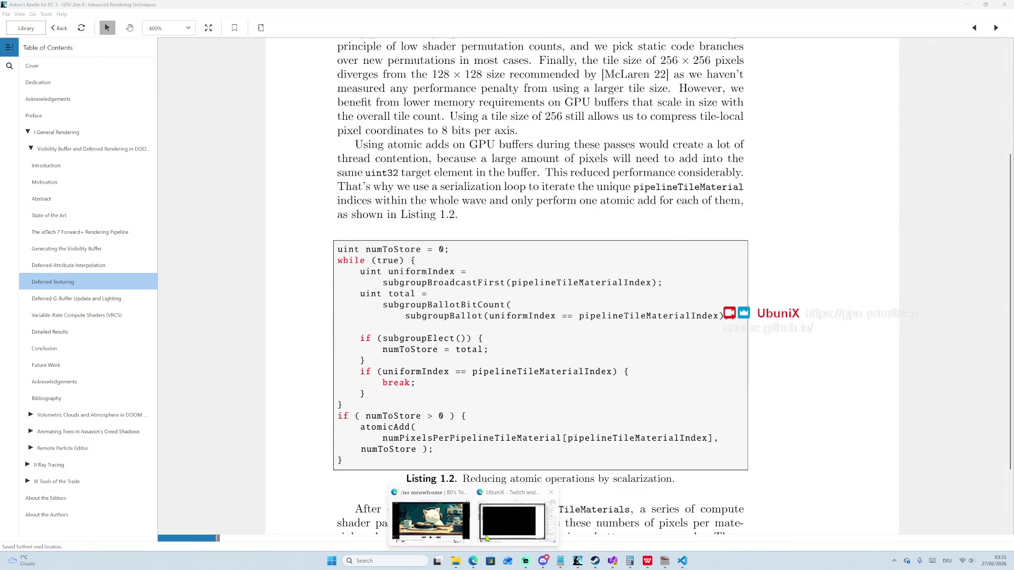
click(446, 523)
click(21, 511)
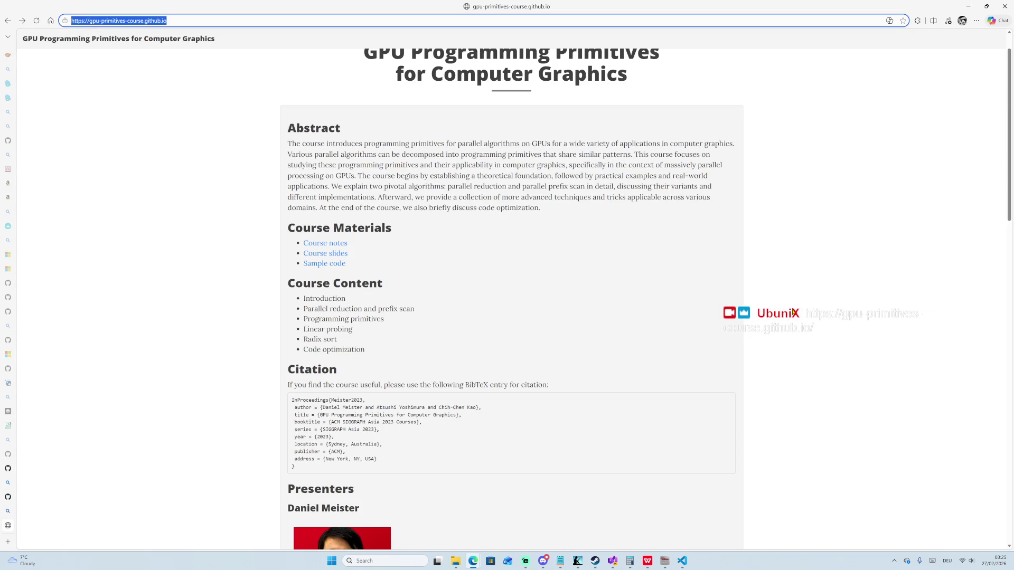
click(968, 6)
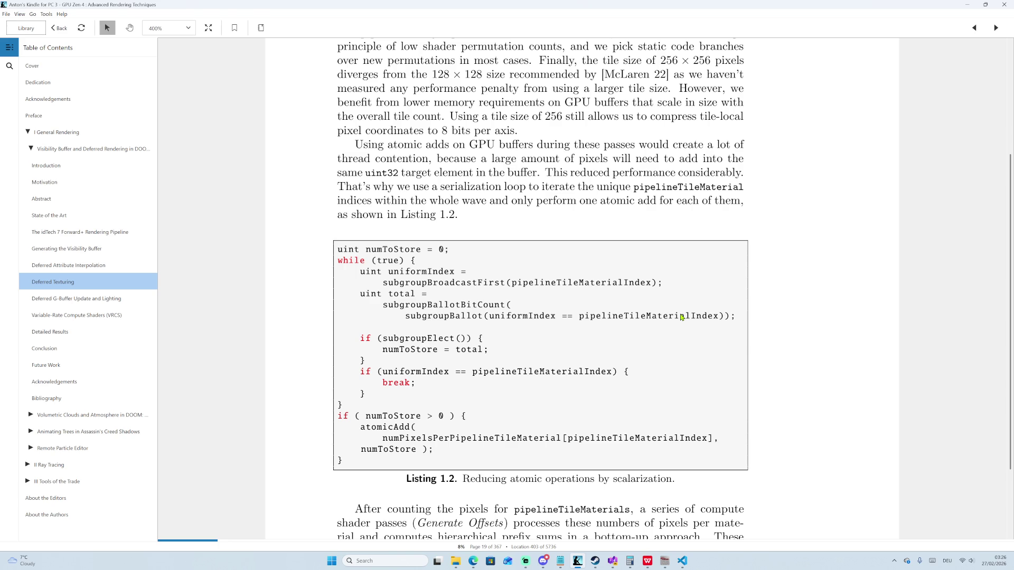
scroll(485, 211, up, 3)
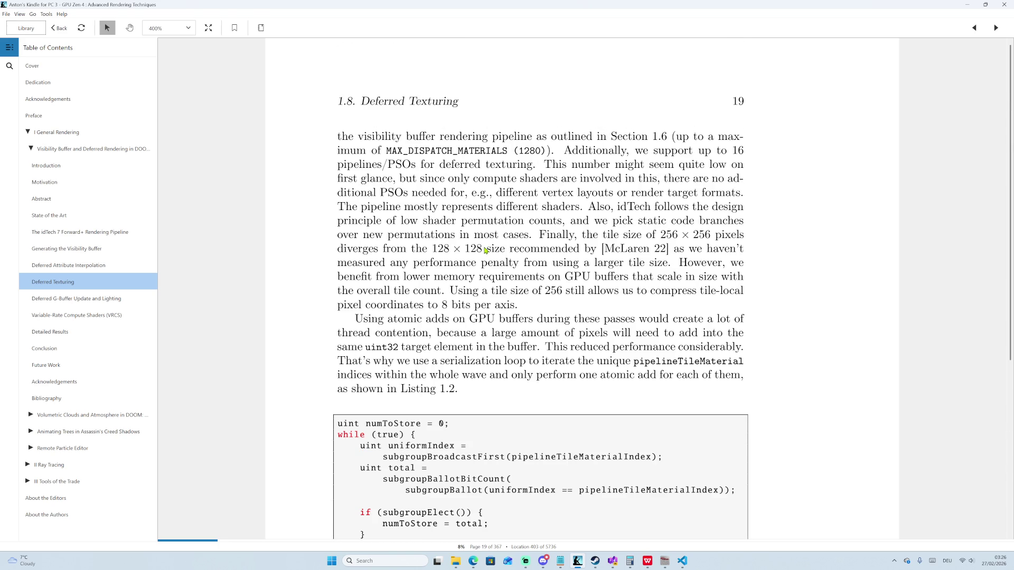
scroll(448, 288, up, 10)
scroll(499, 300, down, 3)
scroll(510, 307, down, 12)
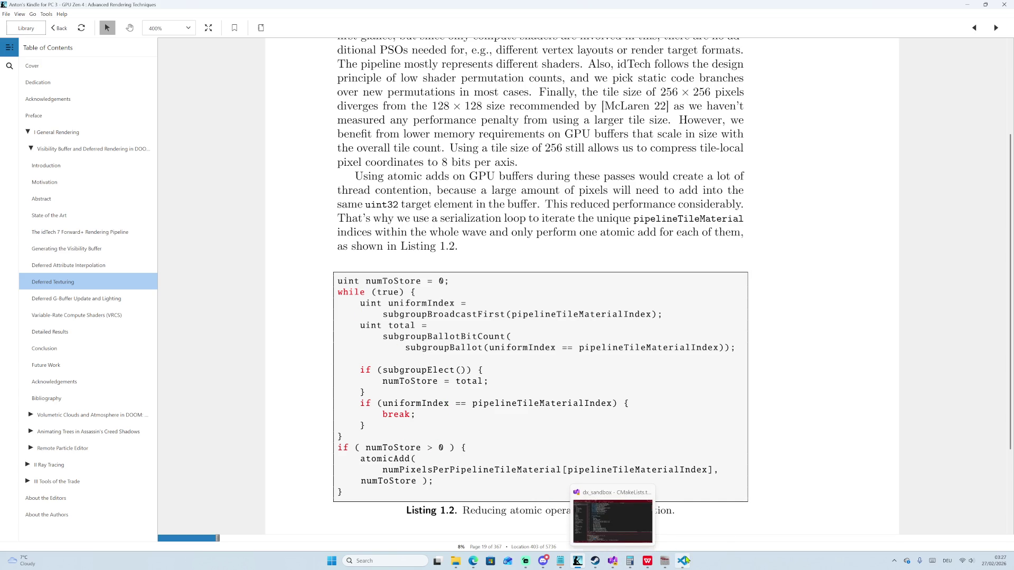
click(683, 561)
click(616, 256)
scroll(617, 255, up, 3)
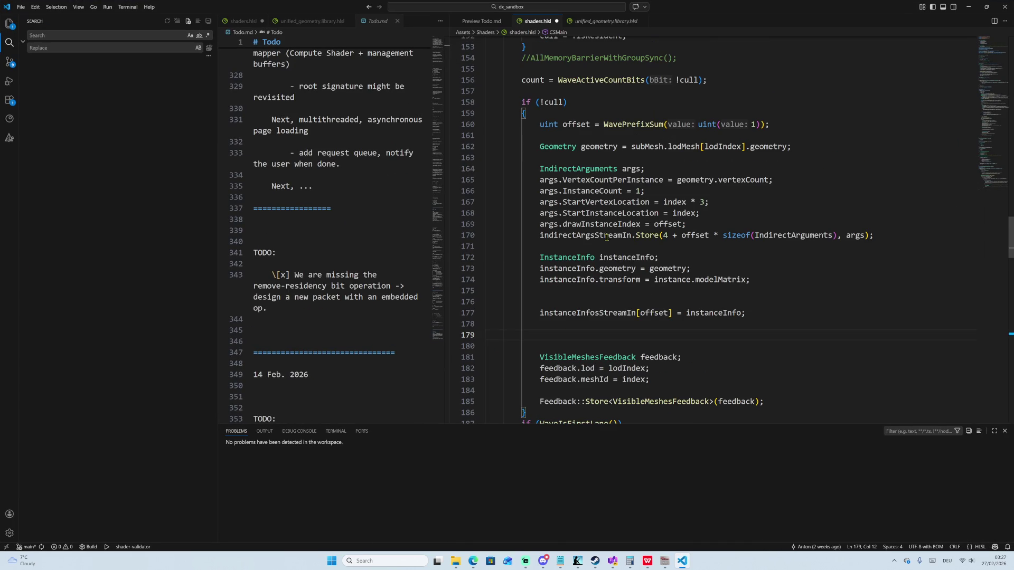
scroll(642, 312, down, 2)
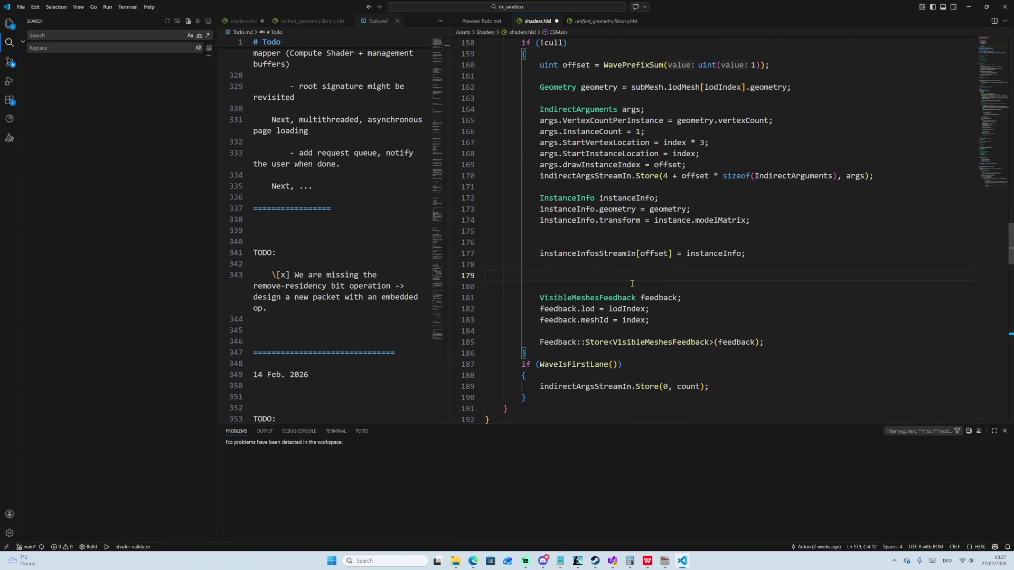
scroll(641, 293, up, 3)
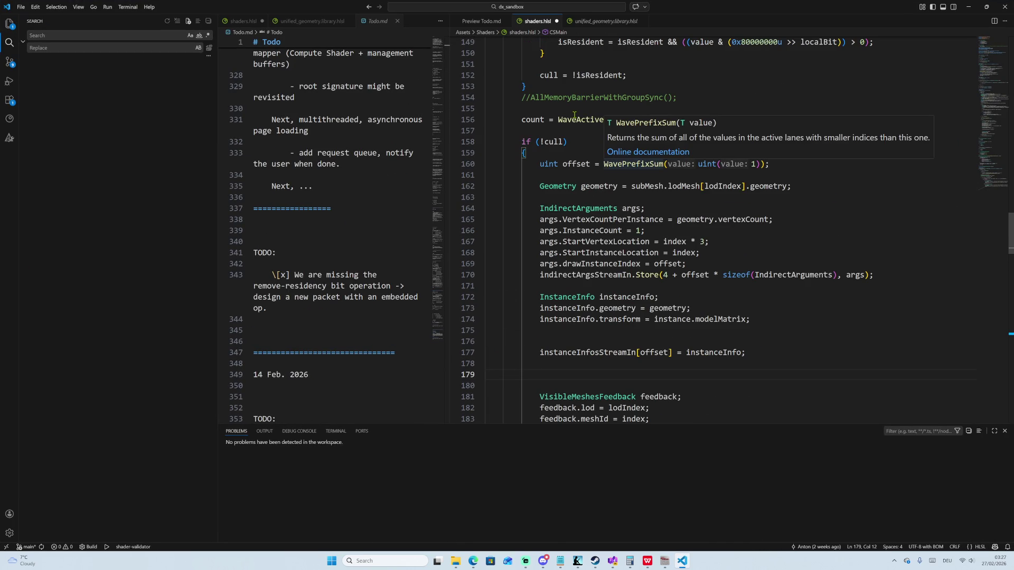
mouse_move(574, 116)
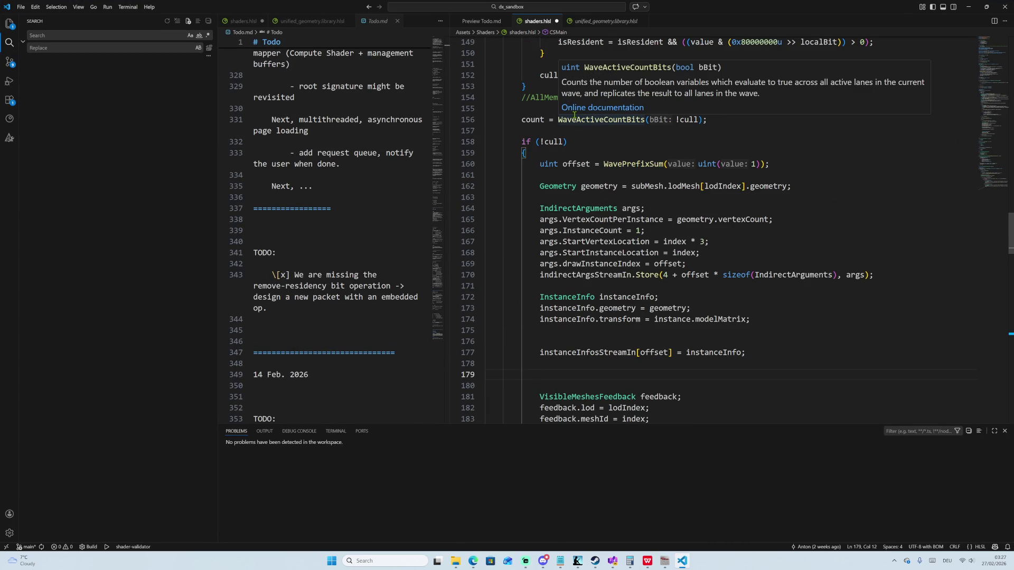
scroll(610, 214, down, 2)
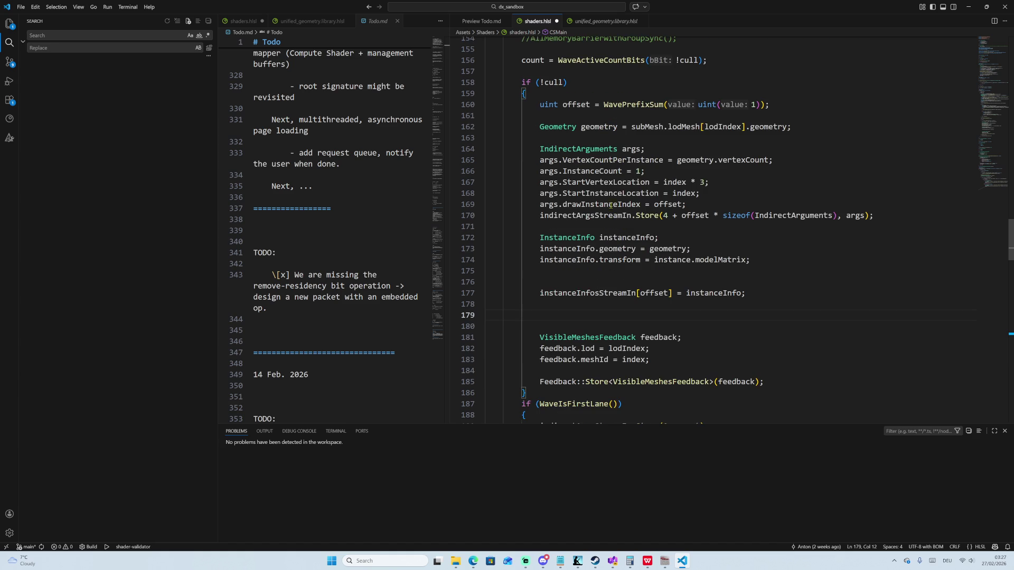
scroll(661, 245, down, 2)
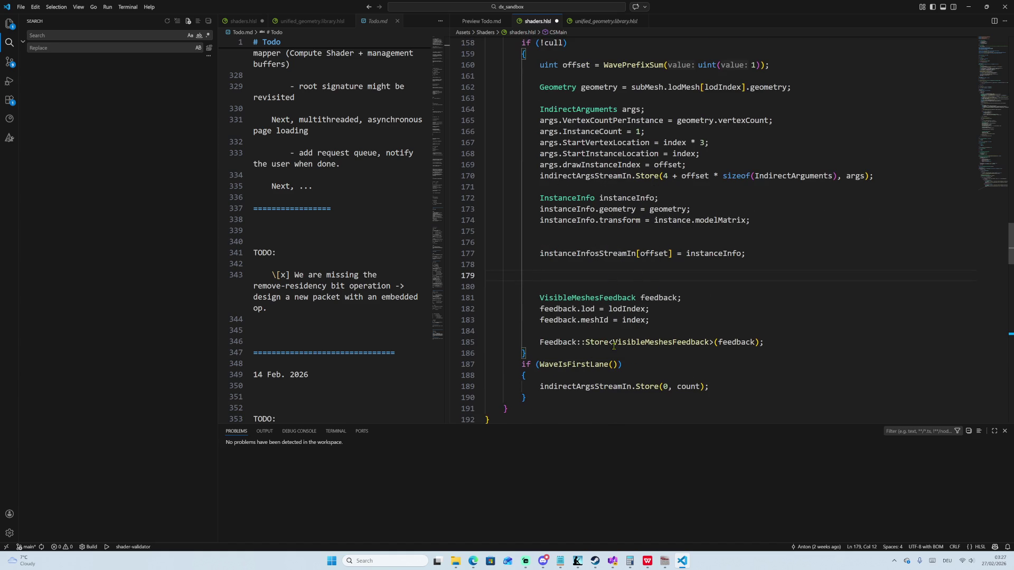
scroll(582, 382, up, 5)
mouse_move(581, 418)
mouse_down()
mouse_move(539, 391)
mouse_move(538, 232)
mouse_move(617, 188)
mouse_up()
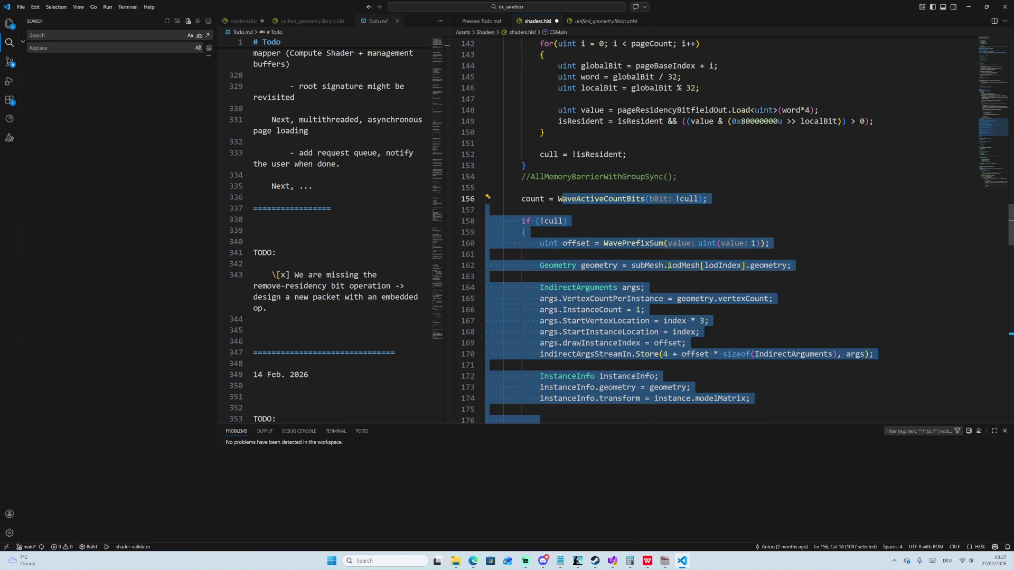
scroll(668, 248, down, 7)
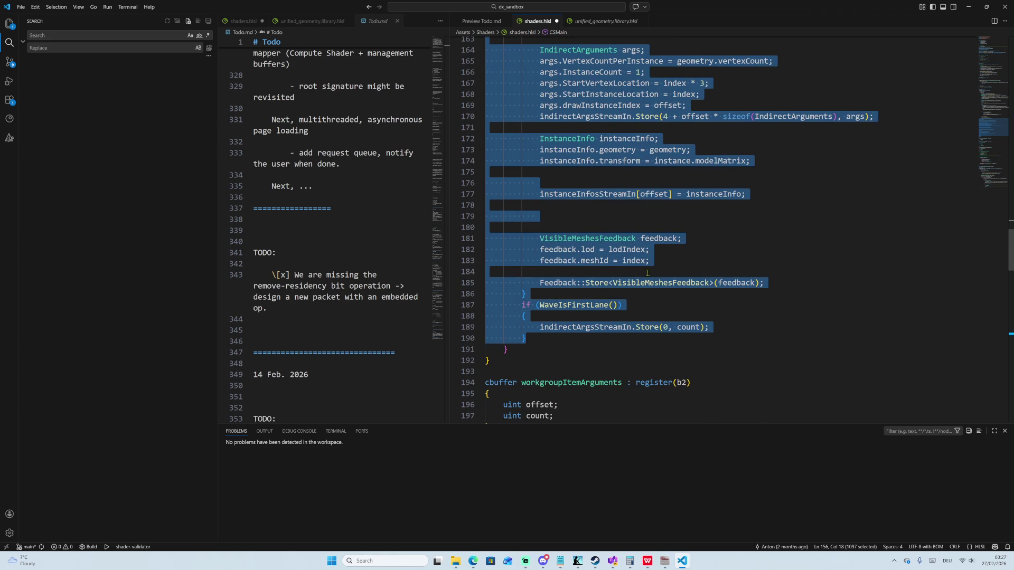
click(573, 227)
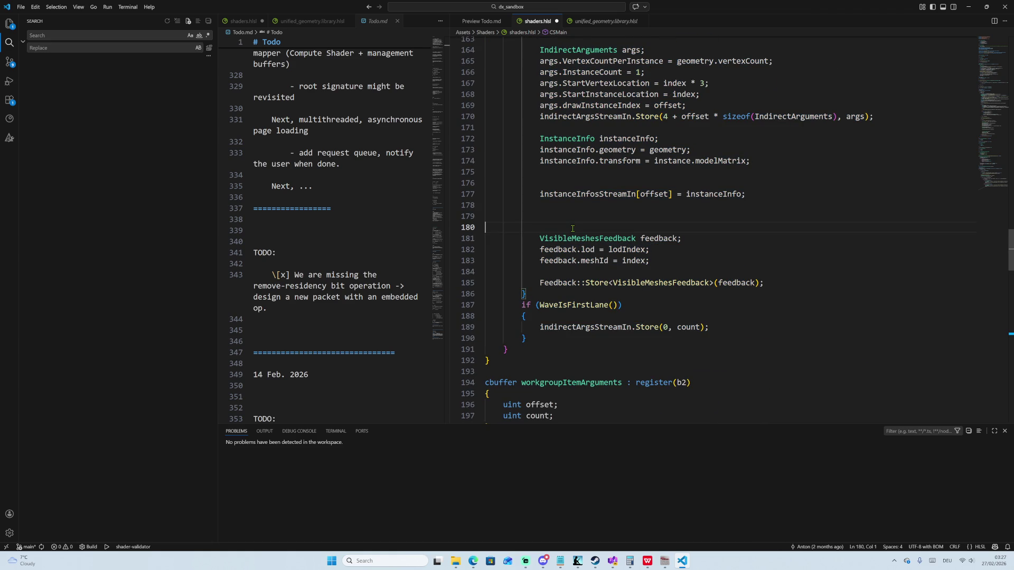
click(968, 6)
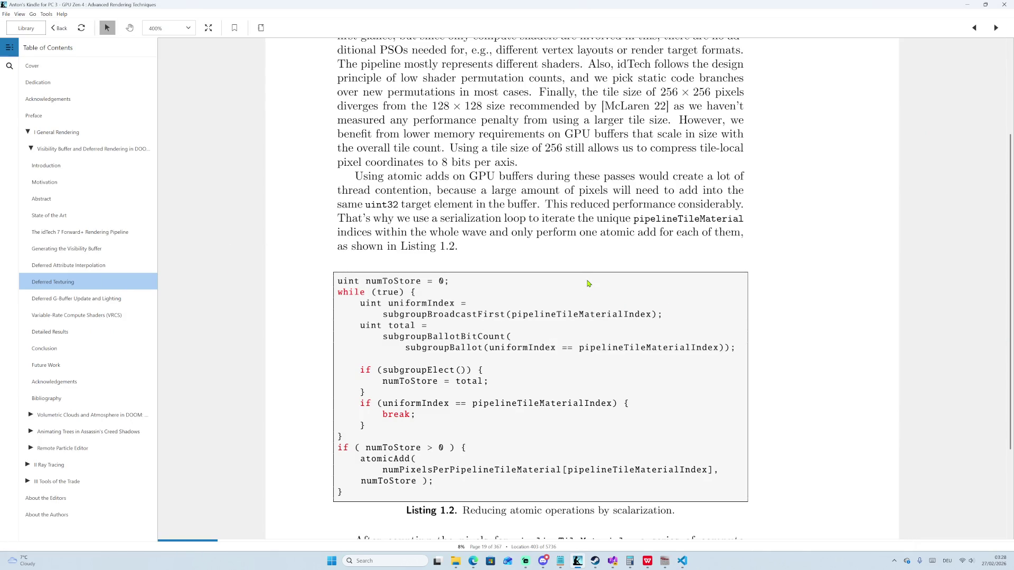
Scroll below Listing 1.2 and select 'hierarchical prefix sums in a bottom-up approach'.
scroll(801, 304, down, 1)
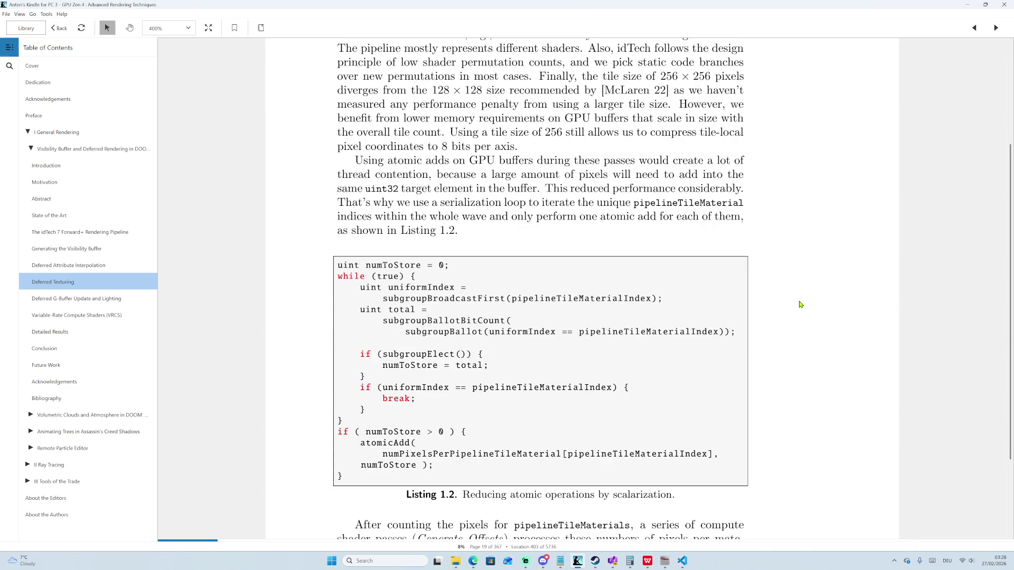
scroll(792, 312, down, 1)
scroll(774, 330, down, 1)
scroll(774, 328, down, 2)
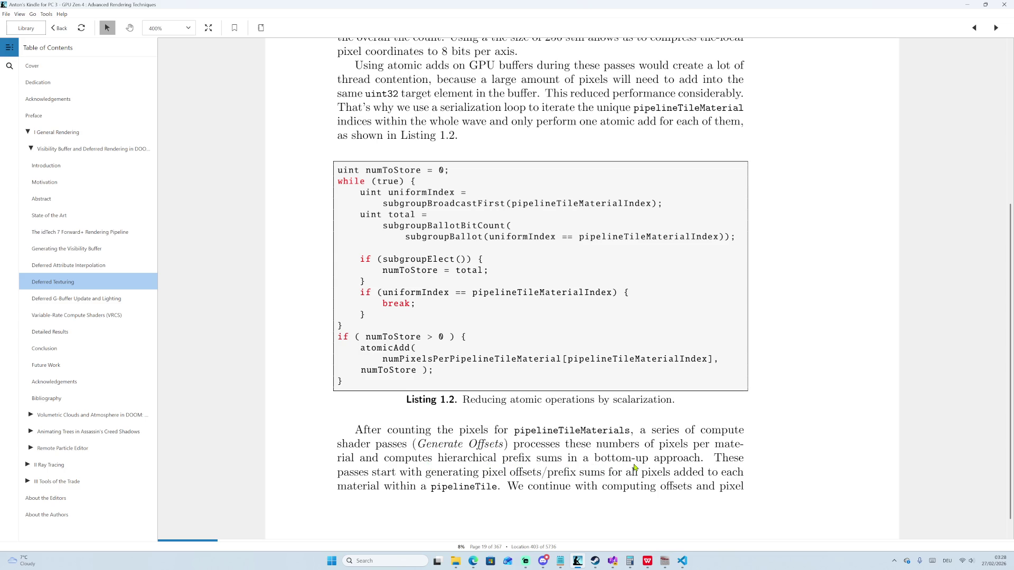
drag(701, 462, 489, 462)
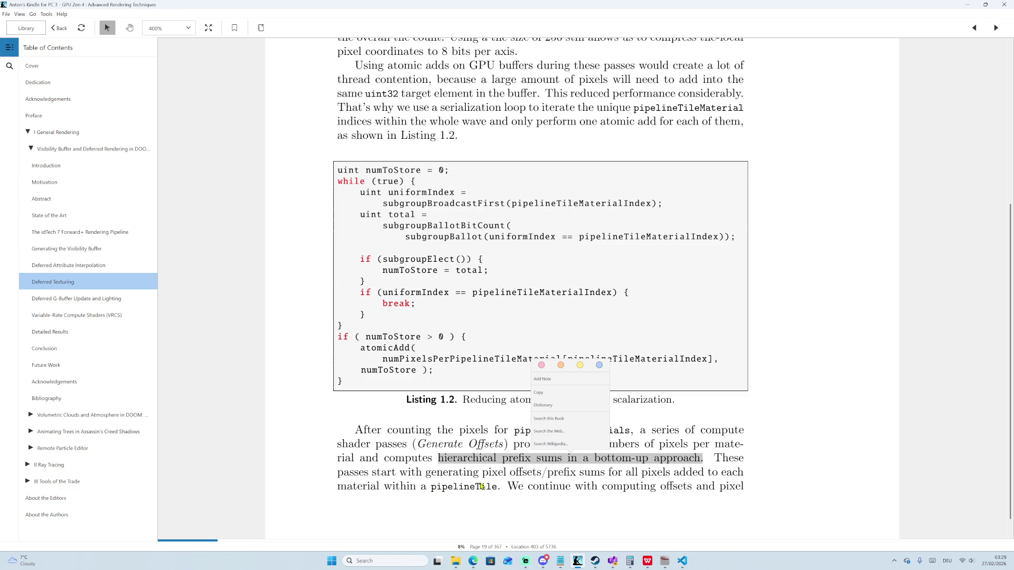
Select pipelineTile, then scroll onto page 20 about the write pixel commands pass.
double_click(494, 486)
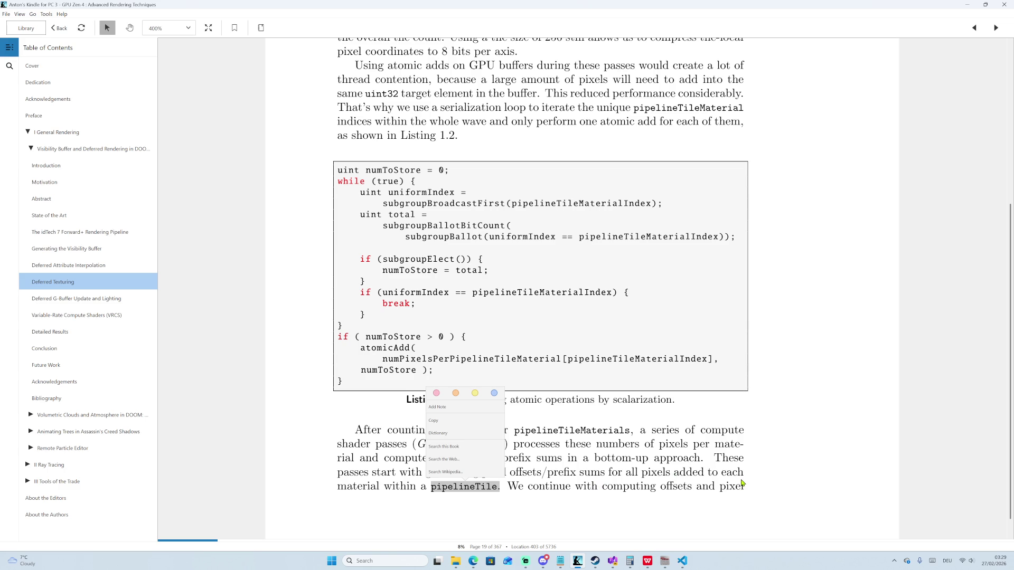
scroll(772, 476, down, 1)
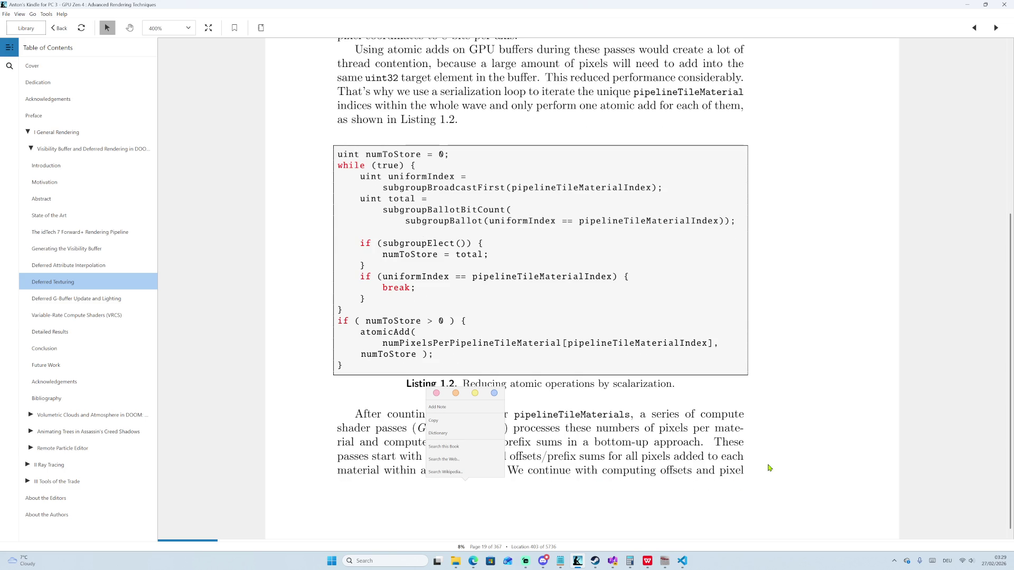
scroll(769, 468, down, 2)
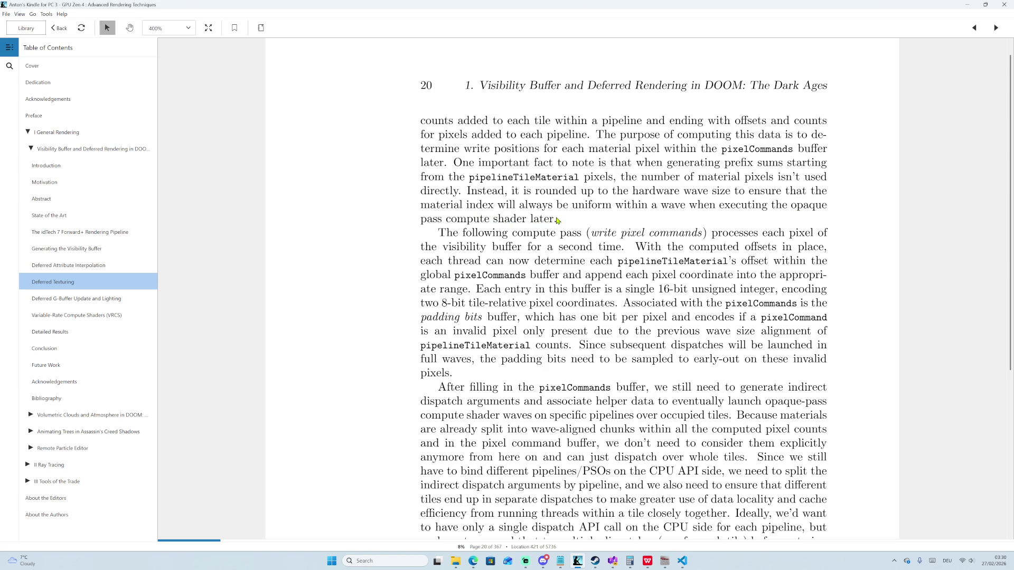
Scroll back up to Figure 1.8 on page 18, the dispatch pixel list generation overview.
scroll(844, 218, up, 1)
scroll(844, 218, up, 3)
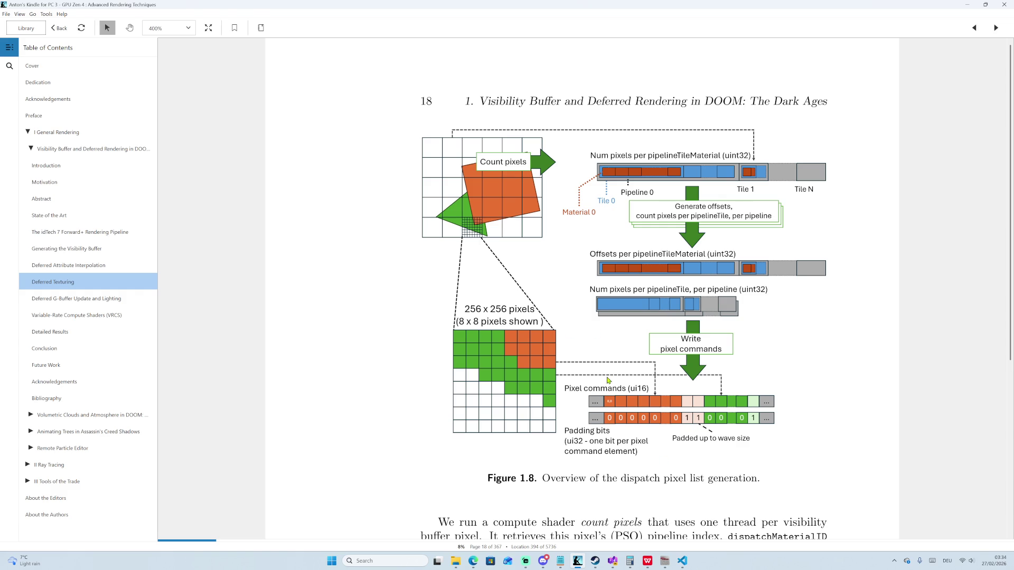
Bring up the Vulkan Hardware Capability Viewer on the RTX 5080's Core 1.0 properties list.
click(660, 563)
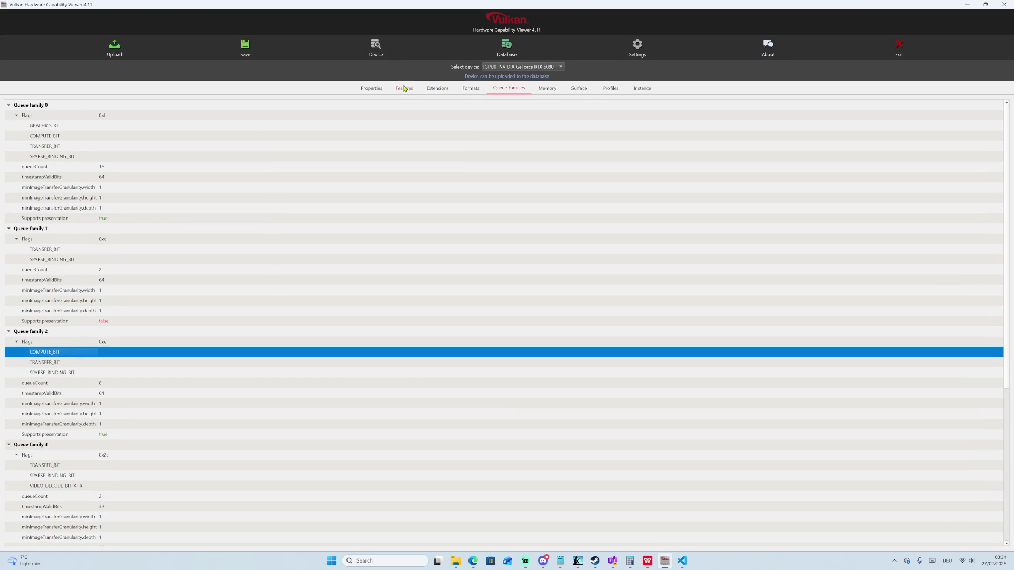
click(404, 89)
click(367, 94)
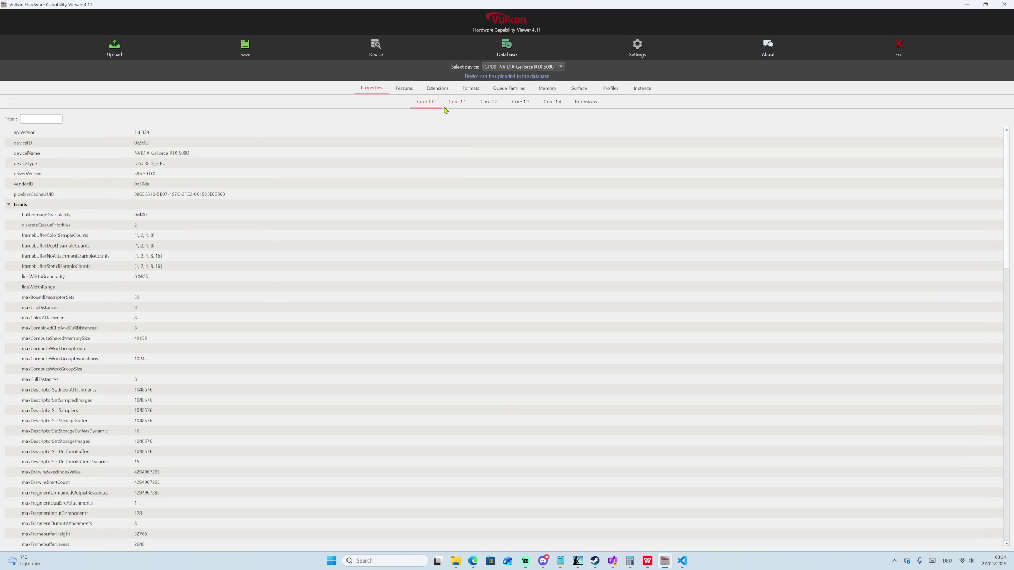
Filter the Core 1.1 properties to the entries matching 'sub'.
click(45, 119)
text(sub)
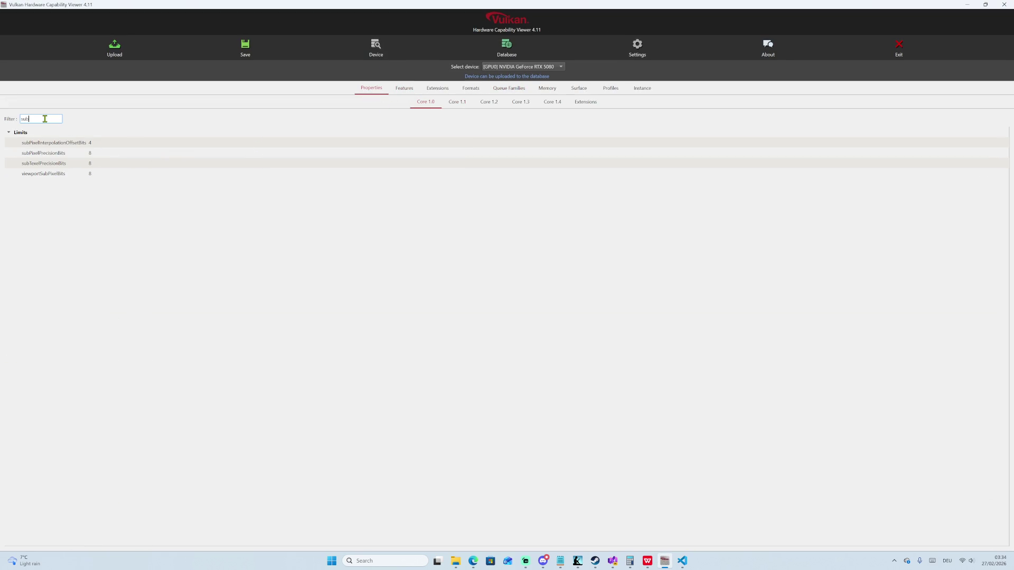
click(463, 104)
text(sub)
Select subgroupSize and switch the device to the AMD Radeon Graphics GPU.
click(77, 144)
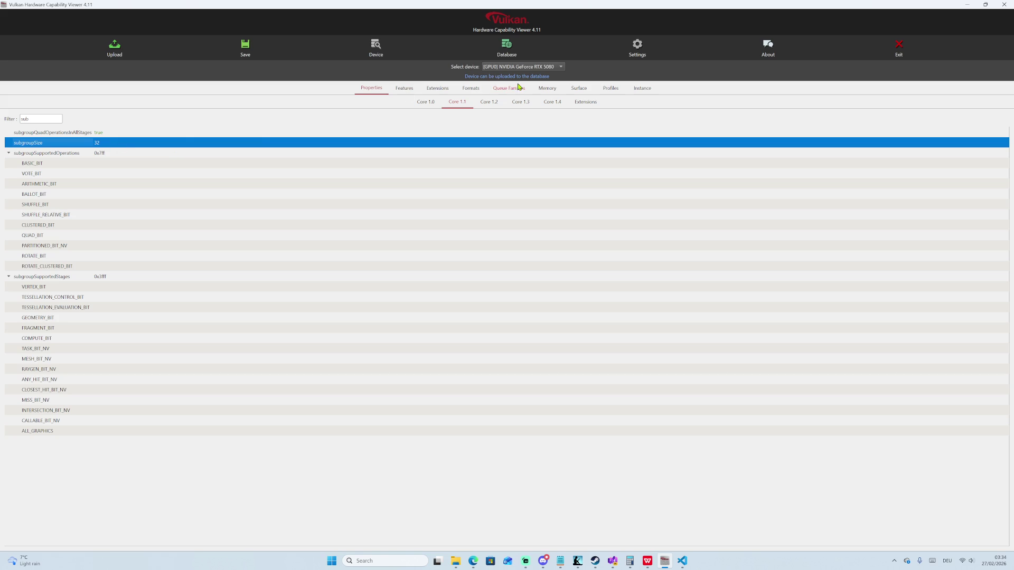
click(529, 69)
click(521, 77)
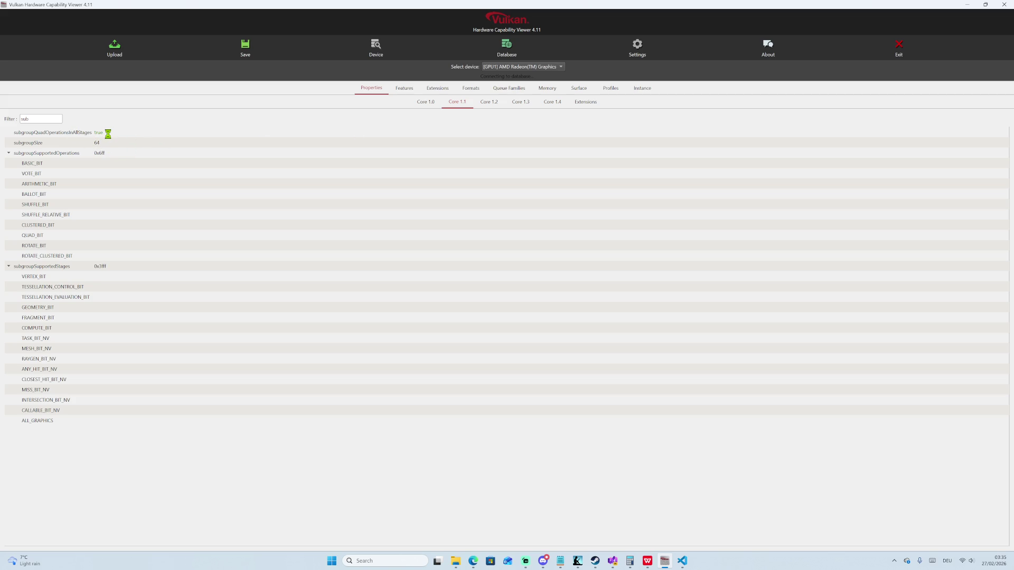
Restore the viewer window and switch the device back to the NVIDIA GeForce RTX 5080.
double_click(565, 5)
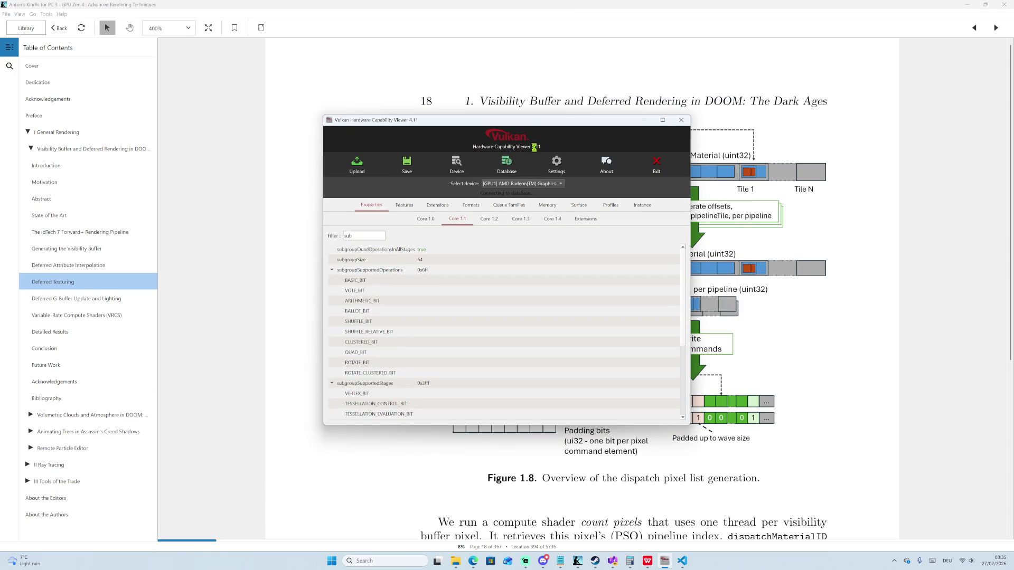
drag(528, 120, 523, 3)
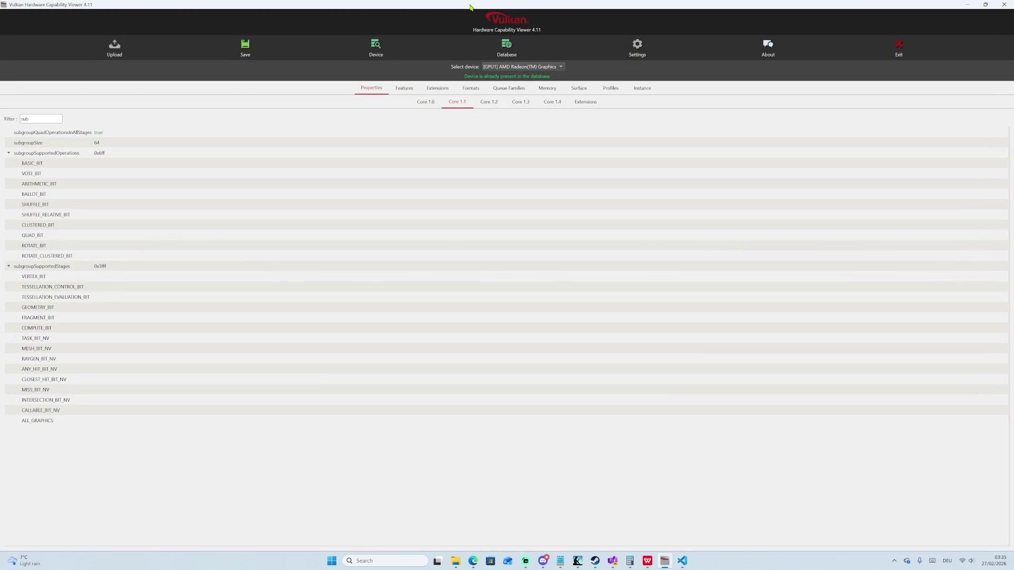
double_click(469, 9)
click(420, 259)
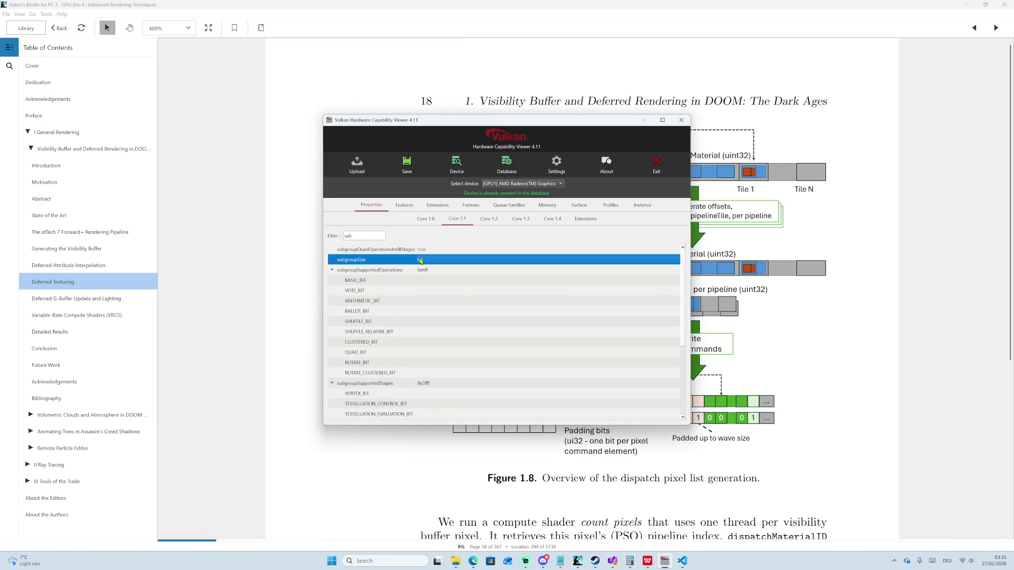
click(541, 184)
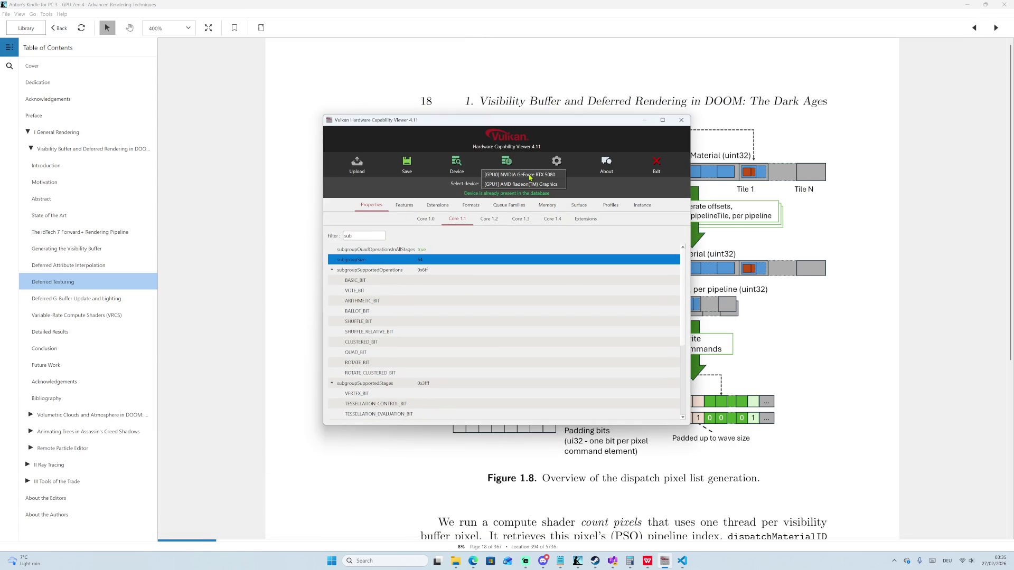
click(530, 177)
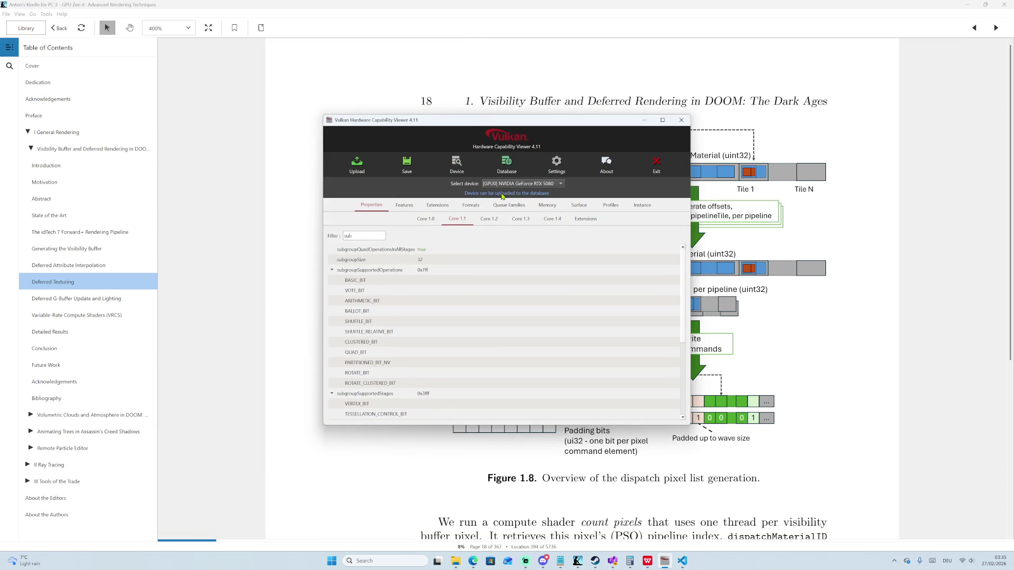
Upload the RTX 5080 capability report to the database with empty fields, then move the window left.
click(360, 165)
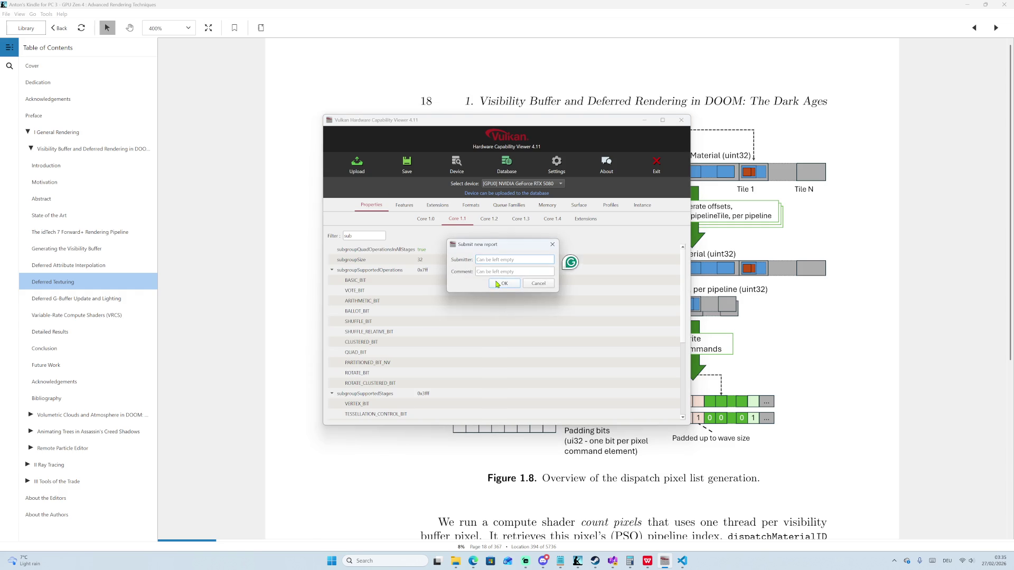
click(496, 285)
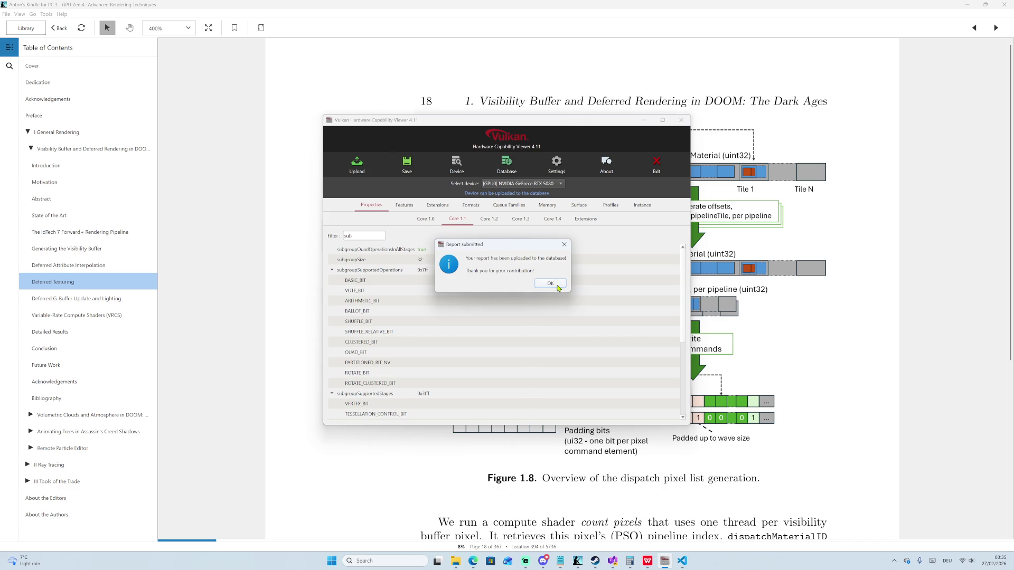
click(560, 288)
drag(527, 120, 340, 110)
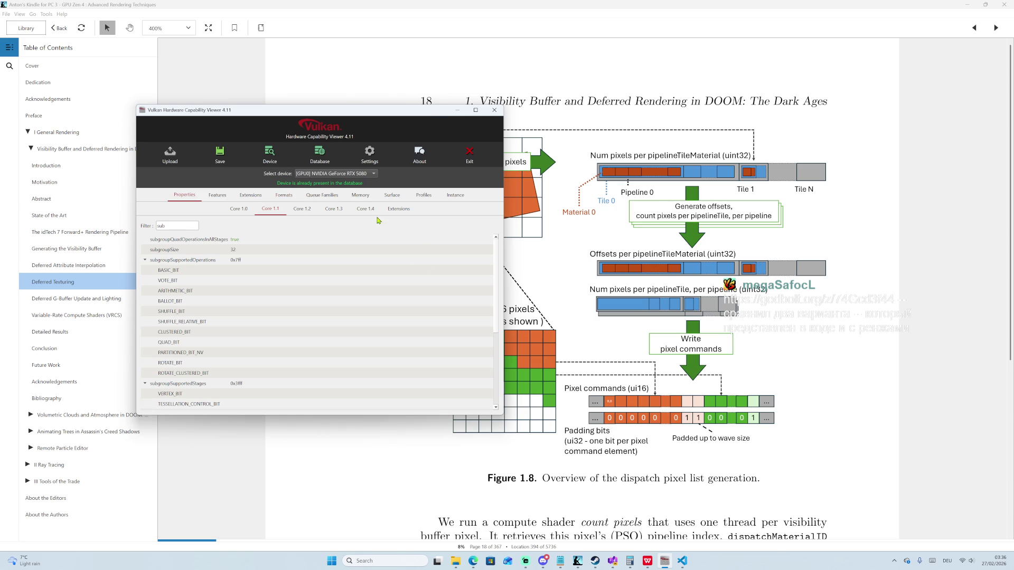
Open the GitHub link to nheko's CommunitiesModel.h shared in the Streamlabs chat.
mouse_move(642, 564)
click(525, 560)
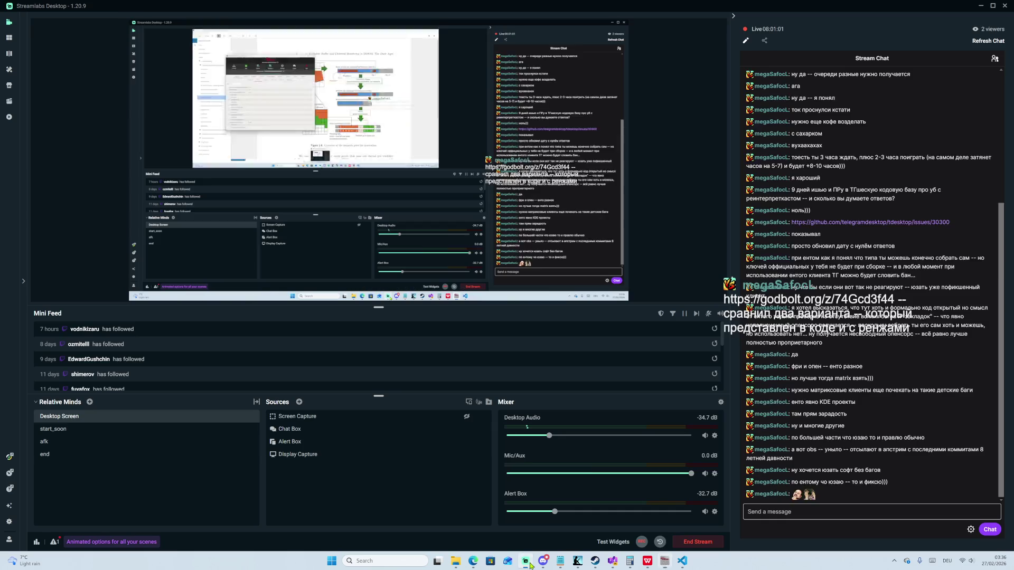
click(803, 486)
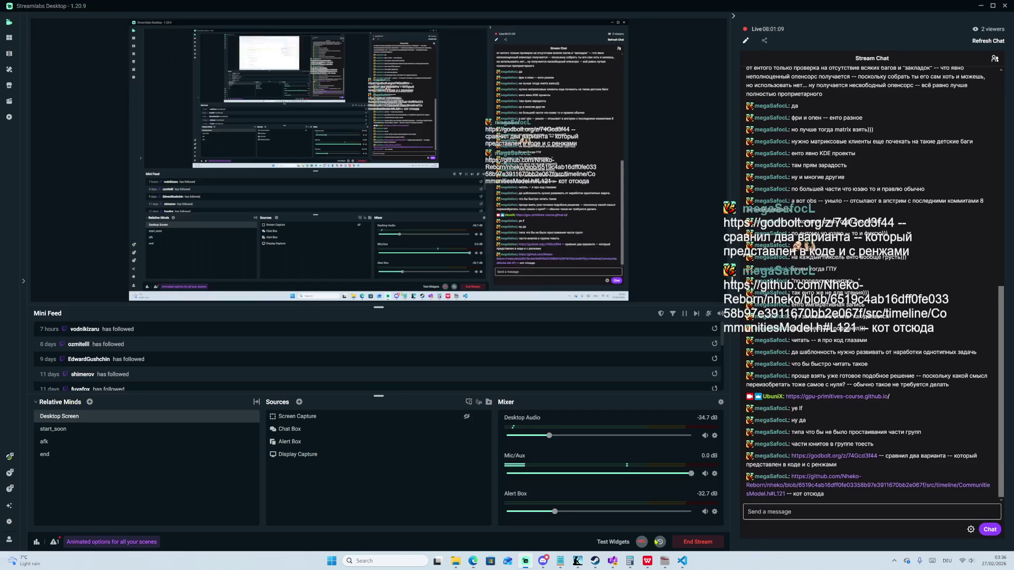
Open the shared Compiler Explorer link from chat, then close Steam's news and minimize Steam.
click(525, 560)
click(844, 456)
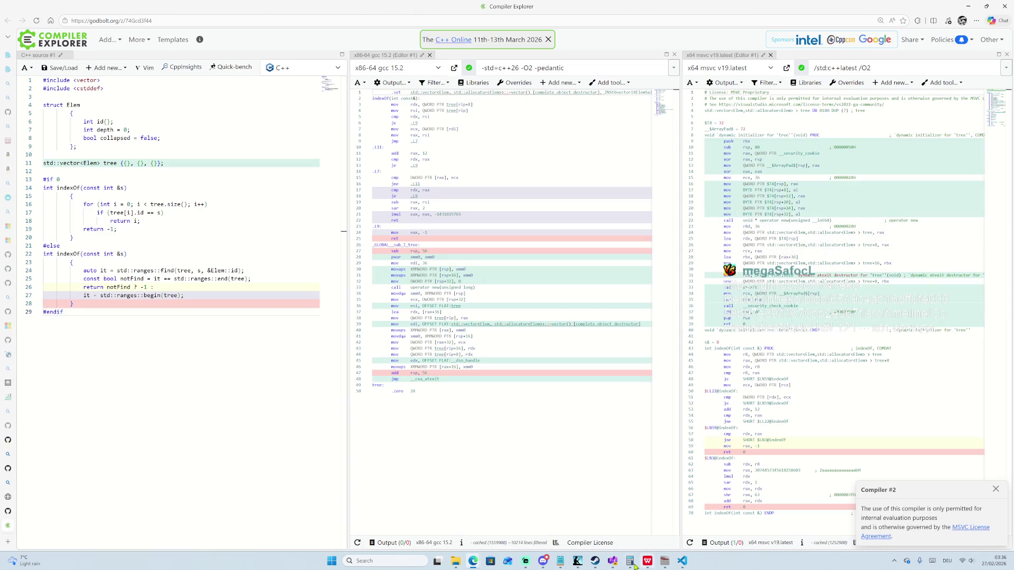
click(595, 561)
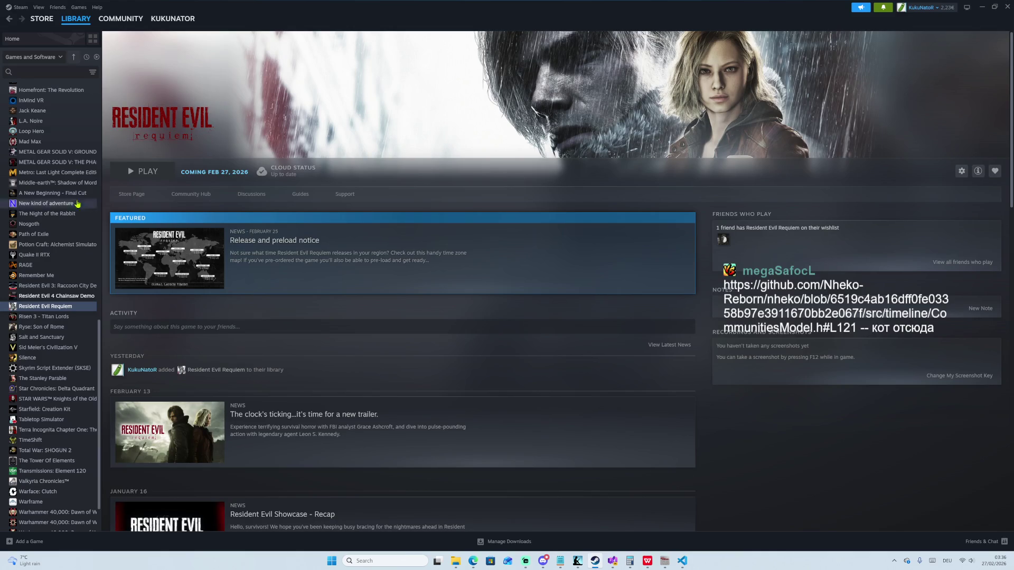
click(170, 249)
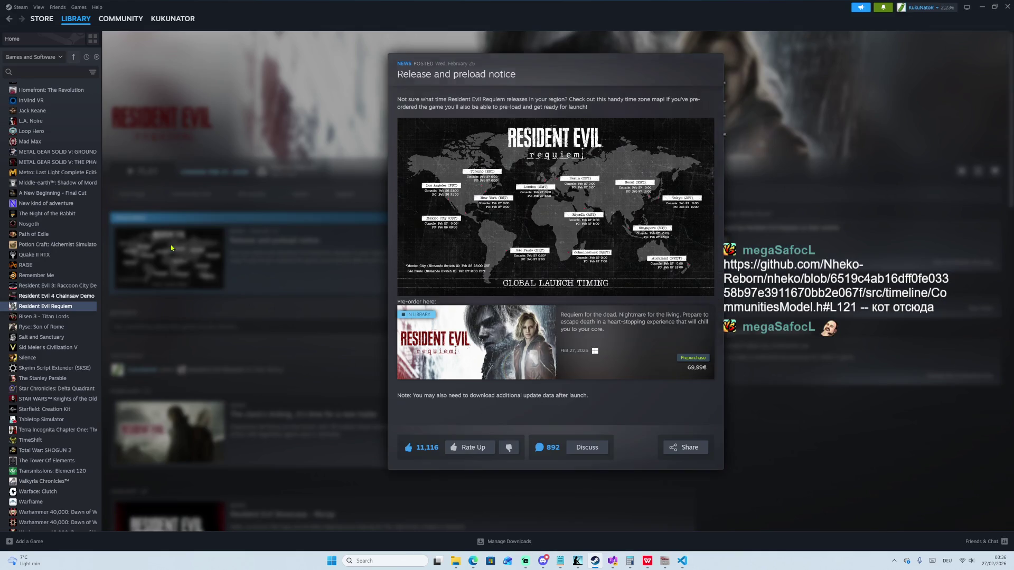
click(321, 259)
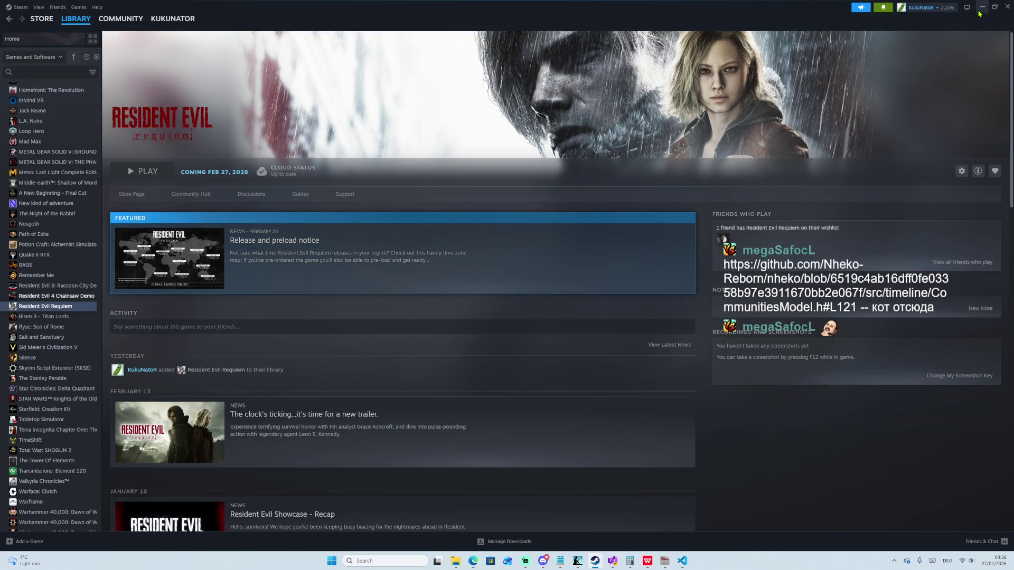
double_click(978, 14)
click(978, 14)
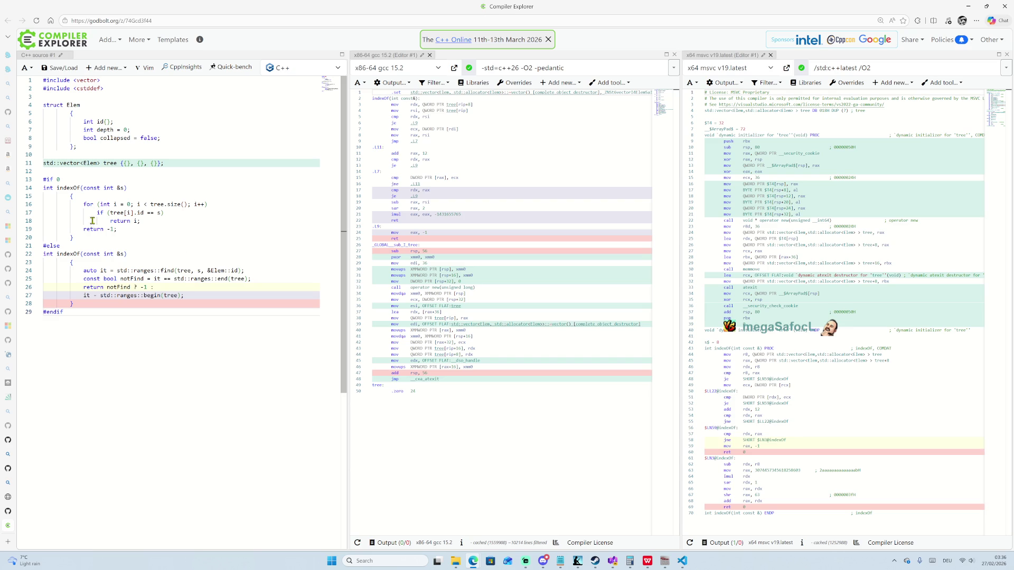
drag(80, 204, 138, 229)
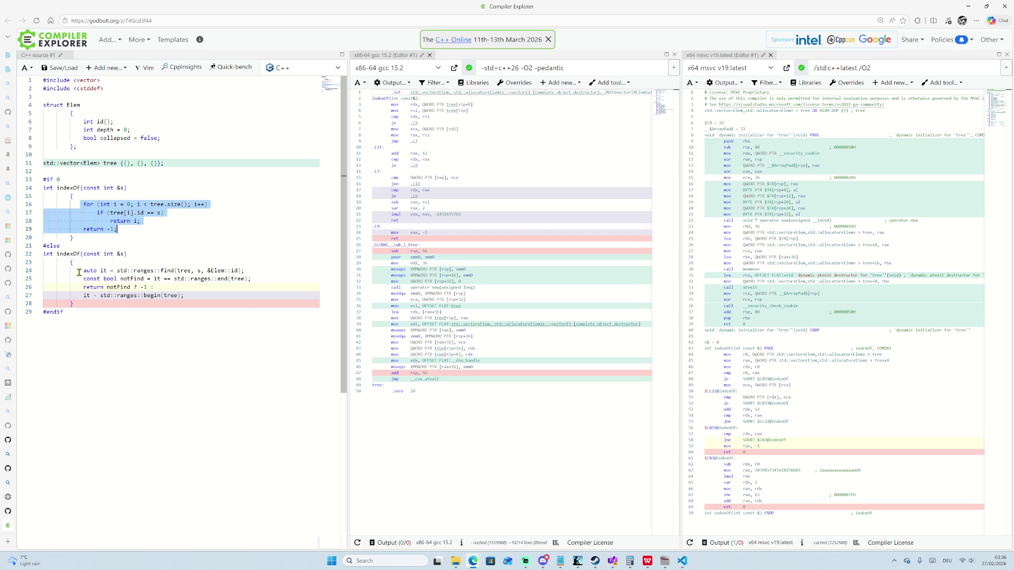
drag(157, 271, 192, 271)
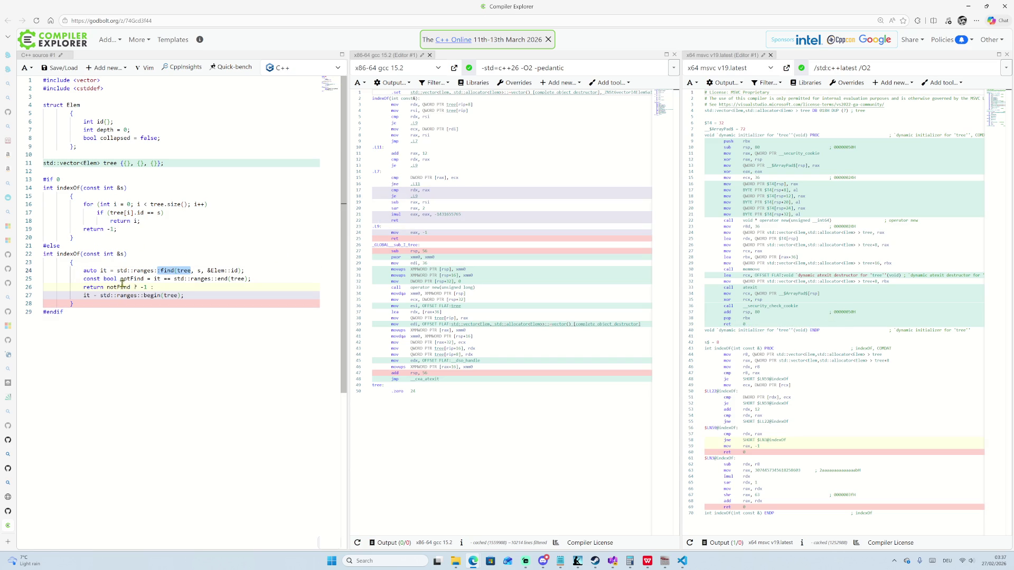
click(141, 270)
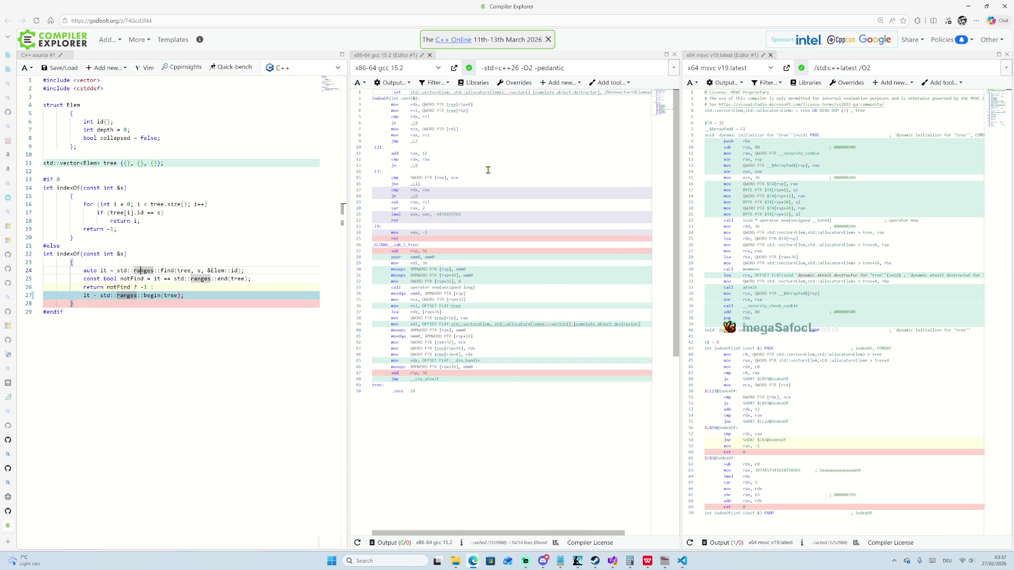
scroll(819, 201, down, 3)
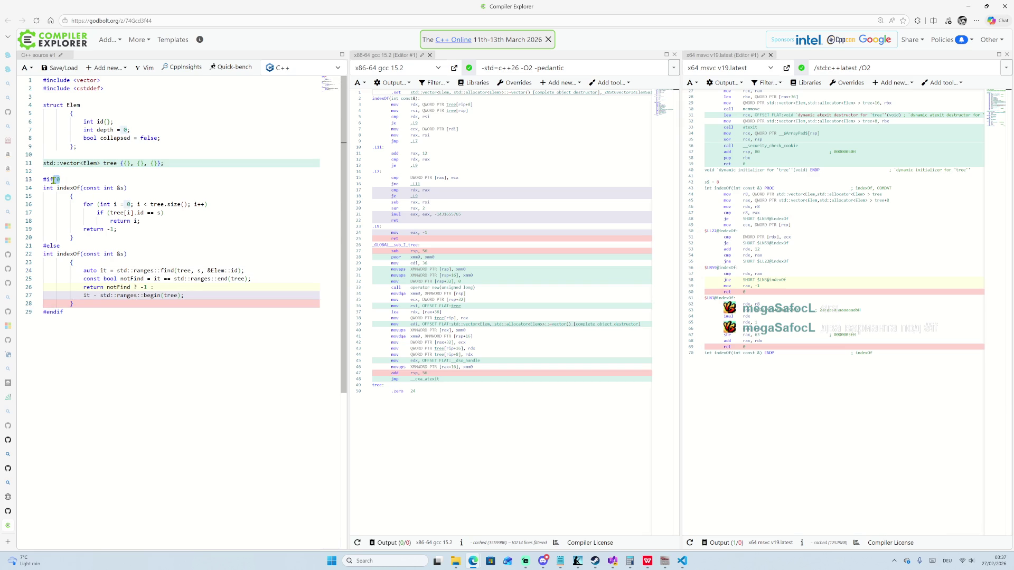
text(1)
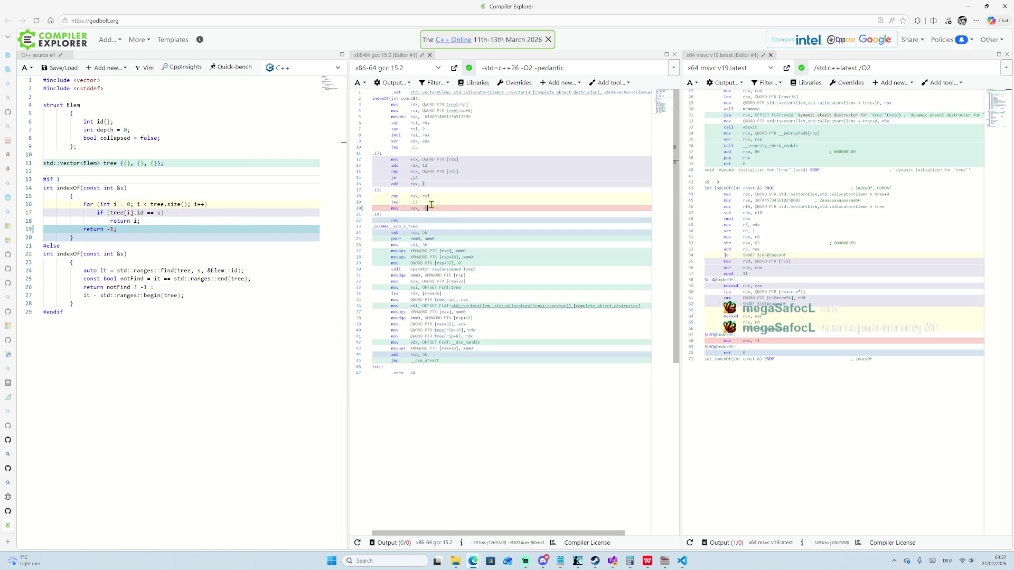
Mark the gcc loop assembly, then change line 13 to '#if 0'.
drag(438, 208, 379, 157)
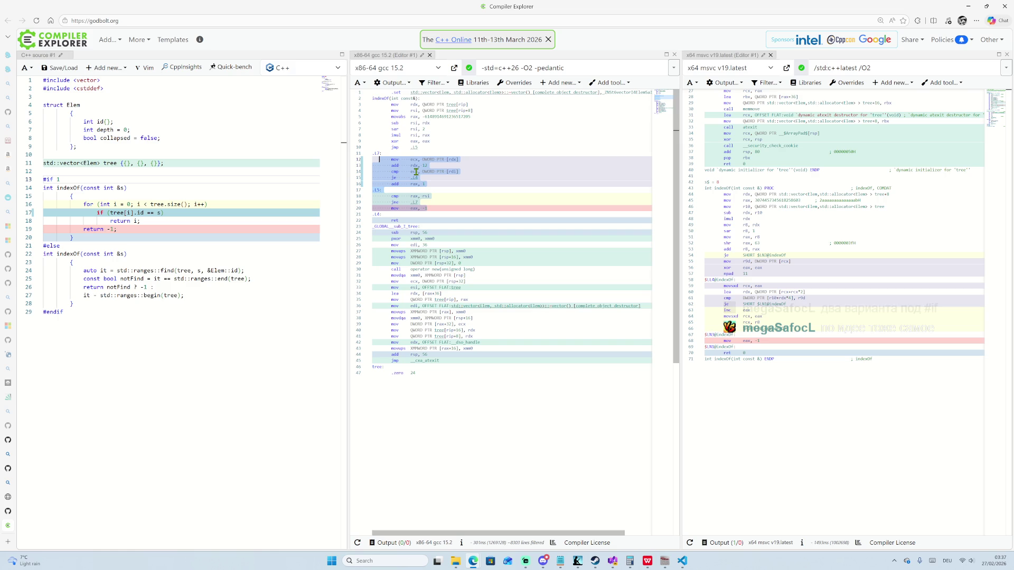
click(57, 179)
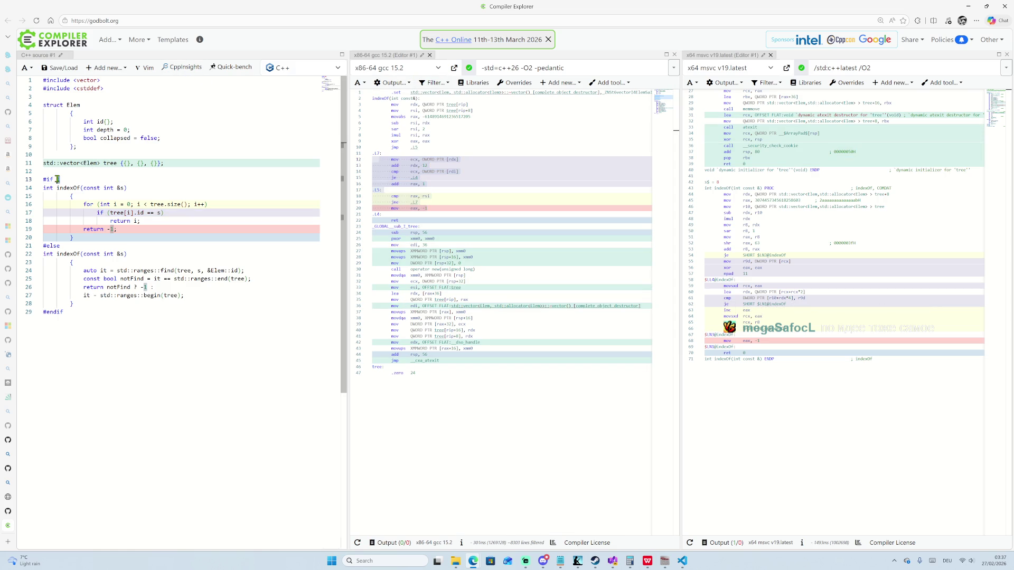
key(BackSpace)
text(0)
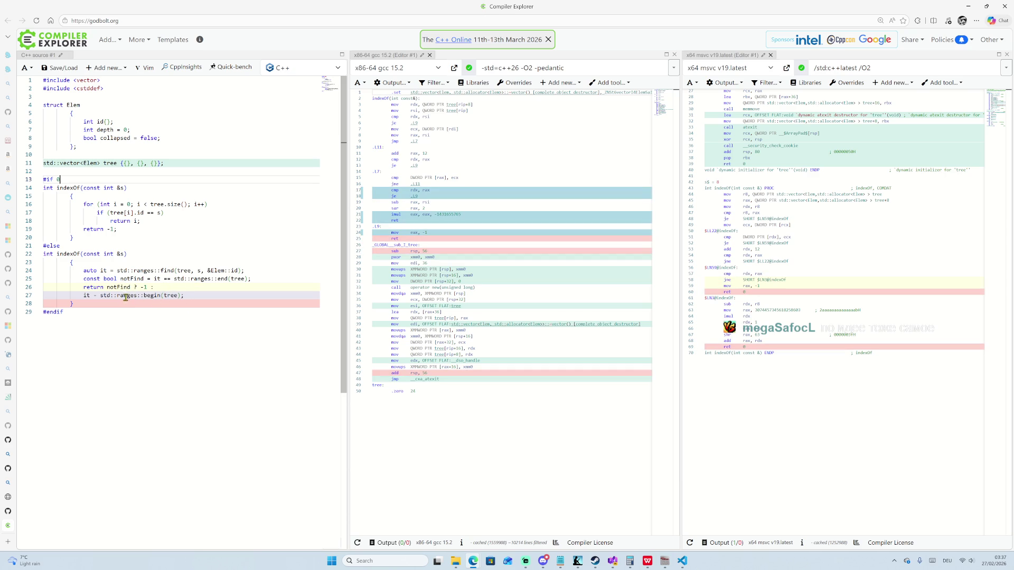
Highlight the gcc search loop, eax uses and ret instructions across assembly lines 15–22.
drag(445, 232, 385, 190)
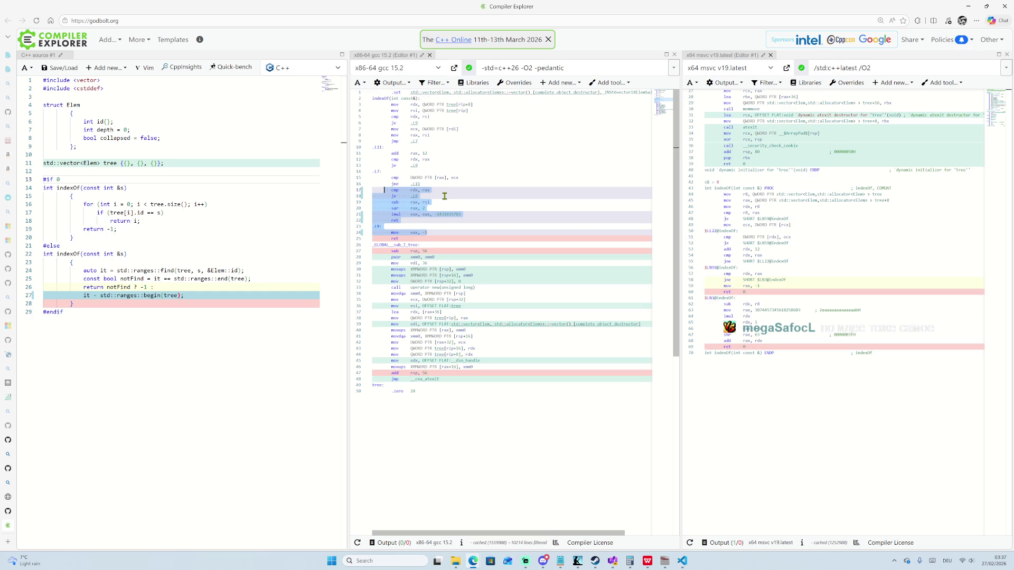
mouse_move(391, 153)
mouse_down()
mouse_move(438, 190)
mouse_move(448, 213)
mouse_up()
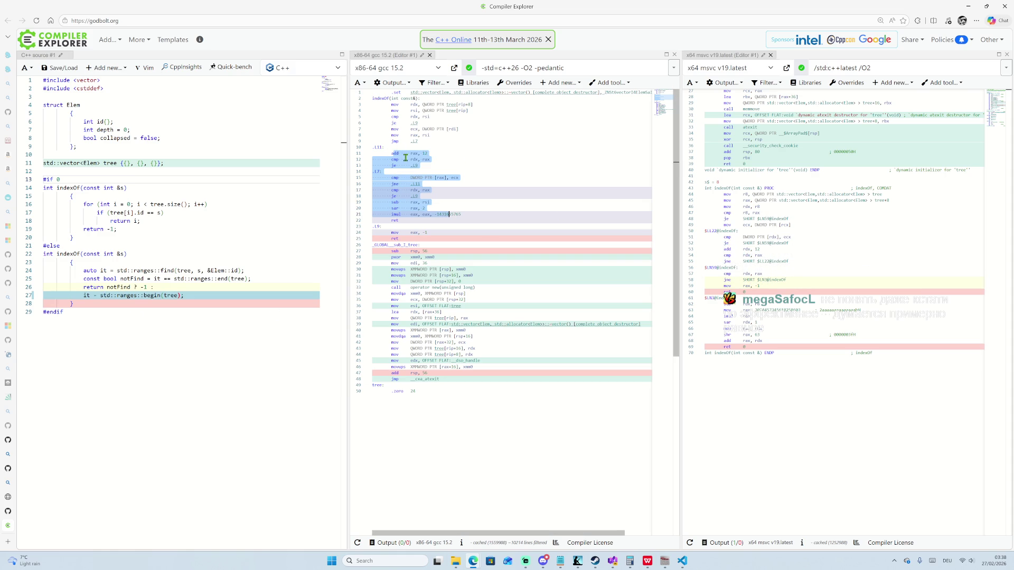
click(428, 215)
drag(409, 218, 395, 178)
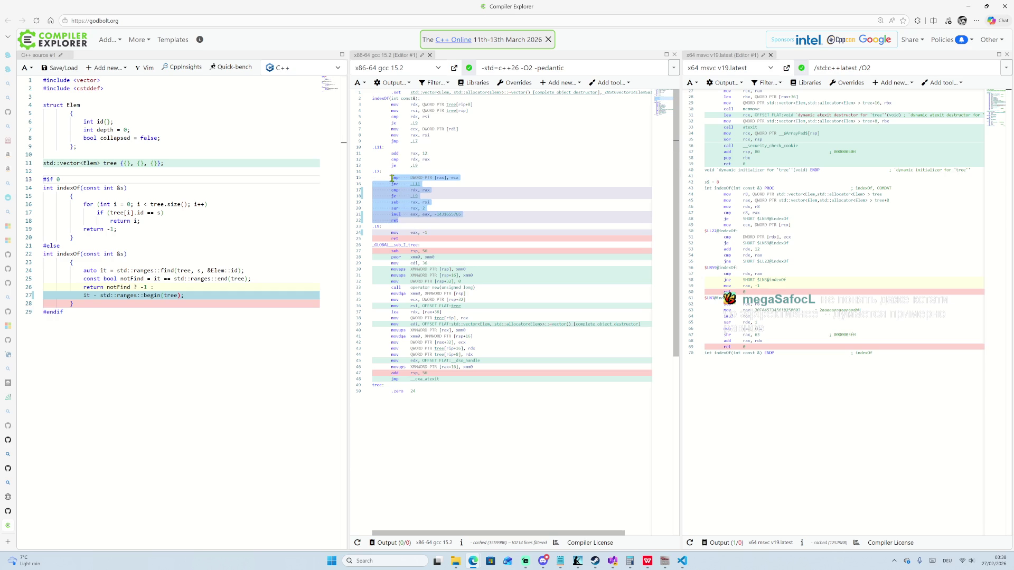
click(400, 222)
drag(403, 222, 389, 179)
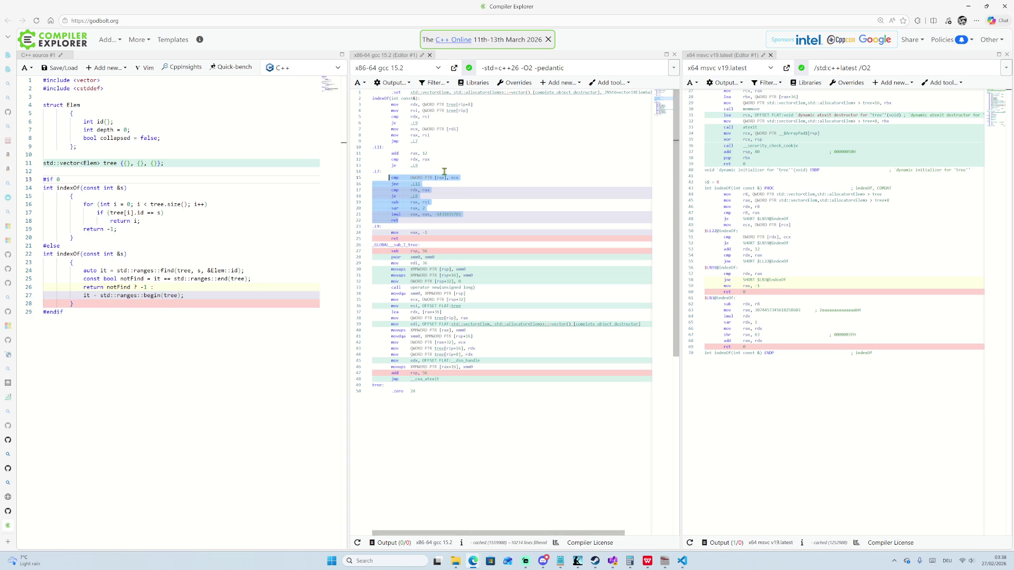
Change line 13 back to '#if 1' and bring up CommunitiesModel.h on GitHub.
click(59, 180)
key(BackSpace)
text(1)
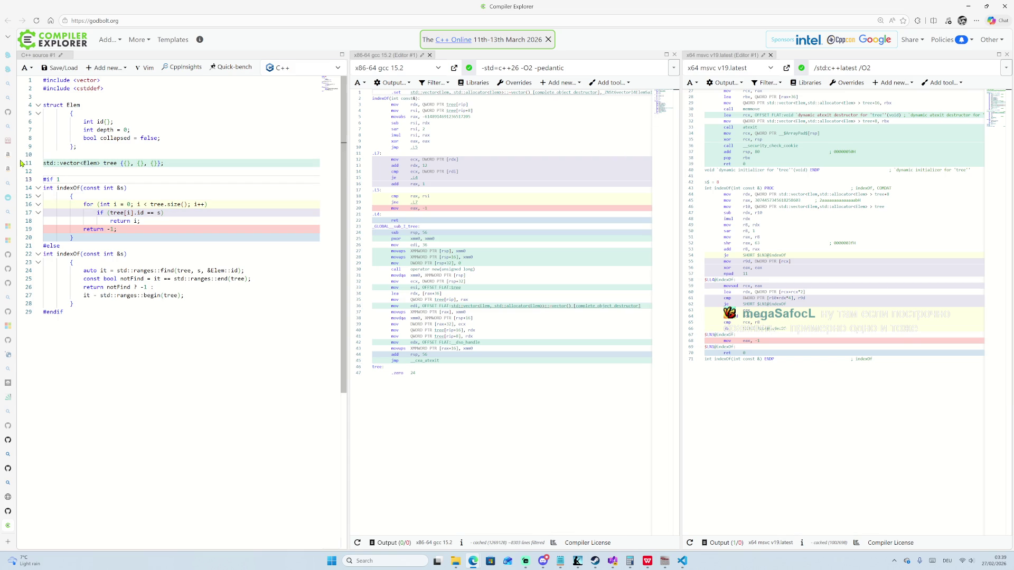
mouse_move(2, 323)
click(50, 509)
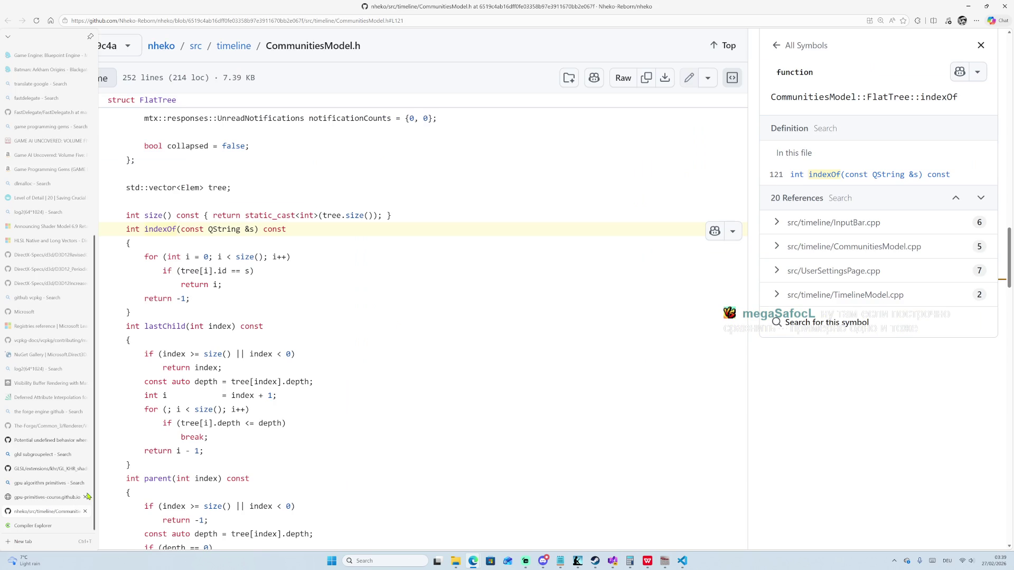
Select nheko's indexOf function, lines 121–127, then go back to Compiler Explorer.
scroll(220, 218, up, 3)
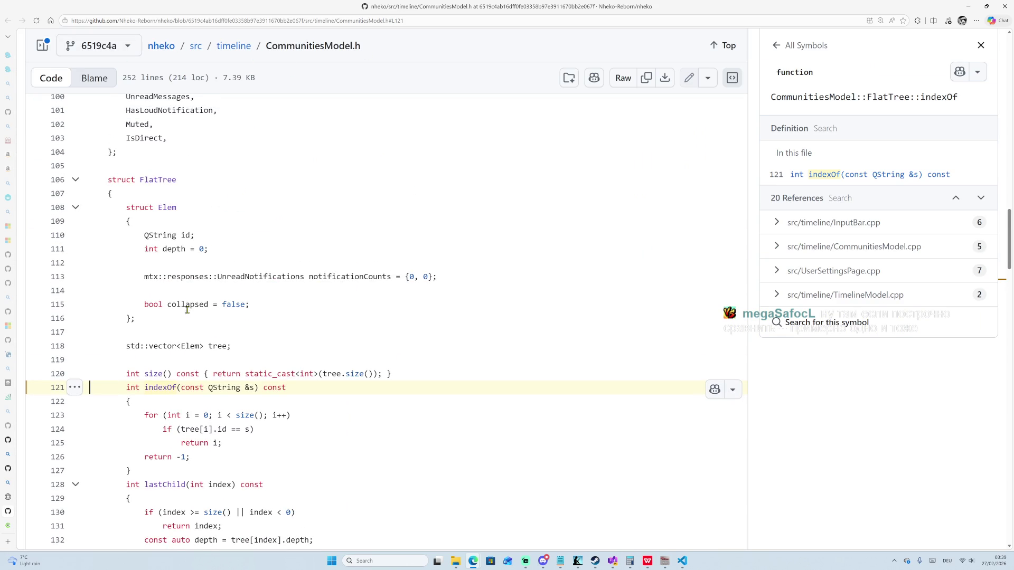
scroll(195, 314, down, 2)
drag(130, 269, 178, 354)
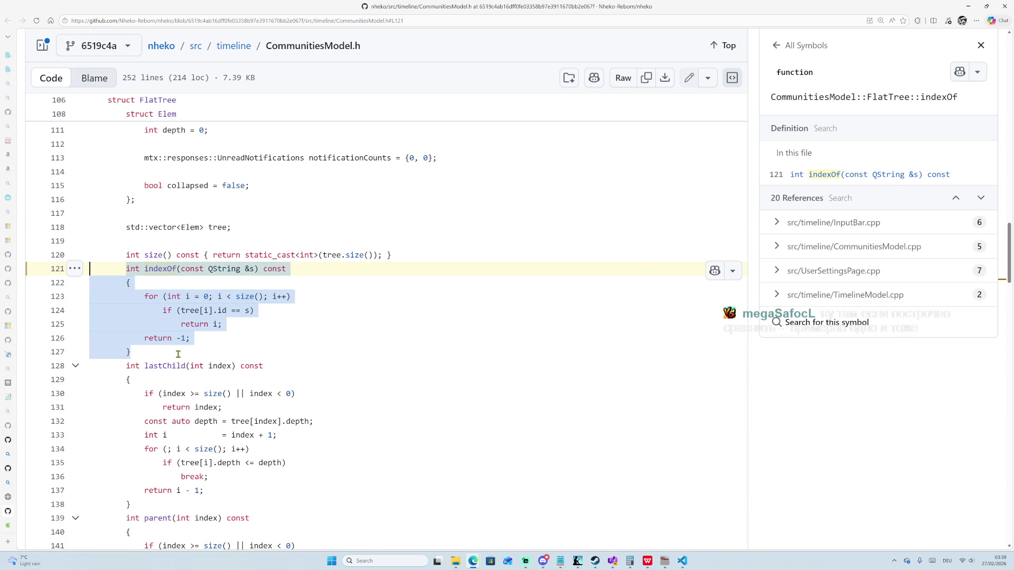
click(275, 348)
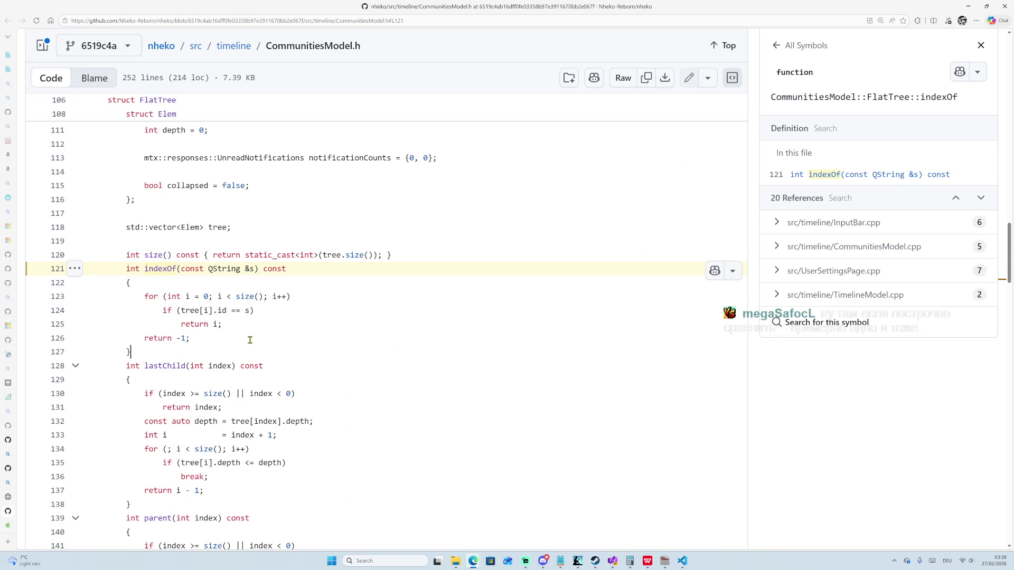
scroll(238, 332, down, 1)
key(shift+Up)
key(shift+Up)
key(shift+Up)
key(shift+Home)
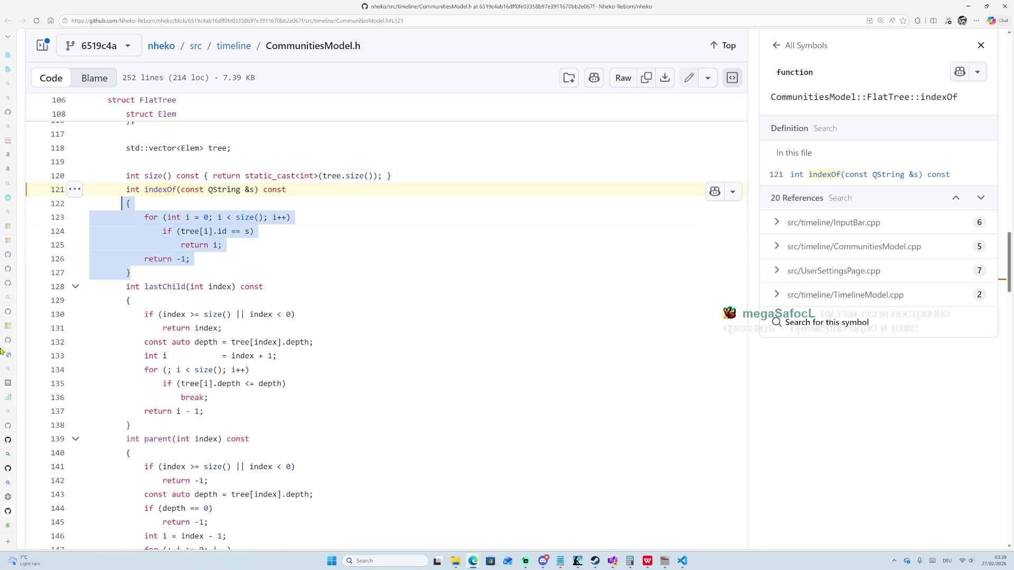
click(26, 527)
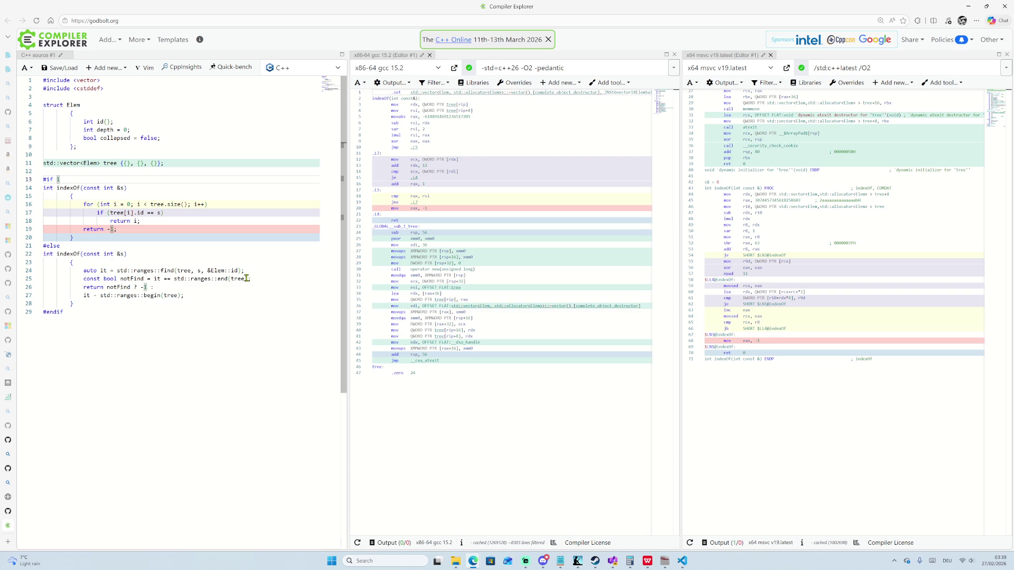
mouse_move(164, 279)
mouse_down()
mouse_move(248, 278)
mouse_move(241, 270)
mouse_up()
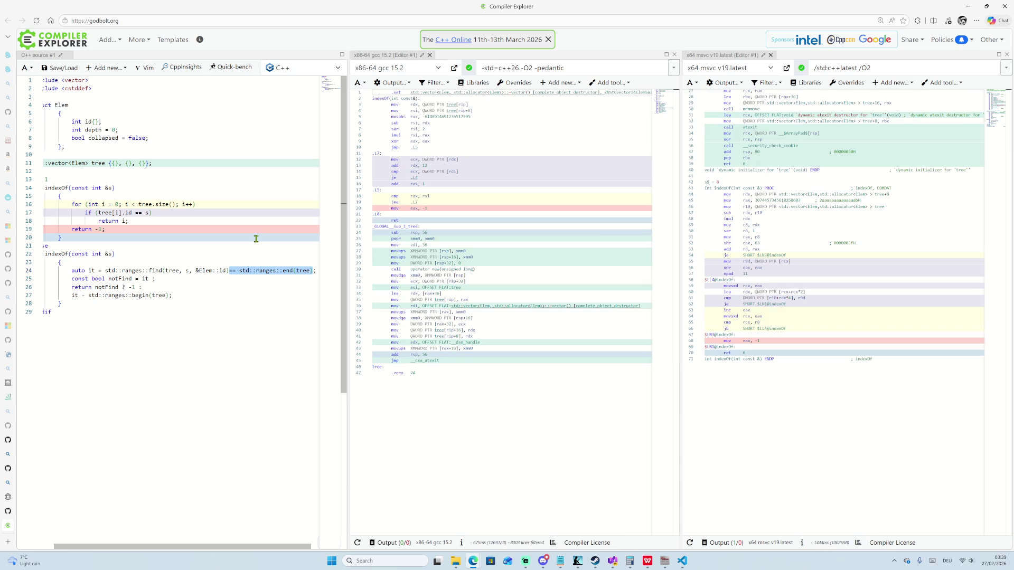
key(ctrl+z)
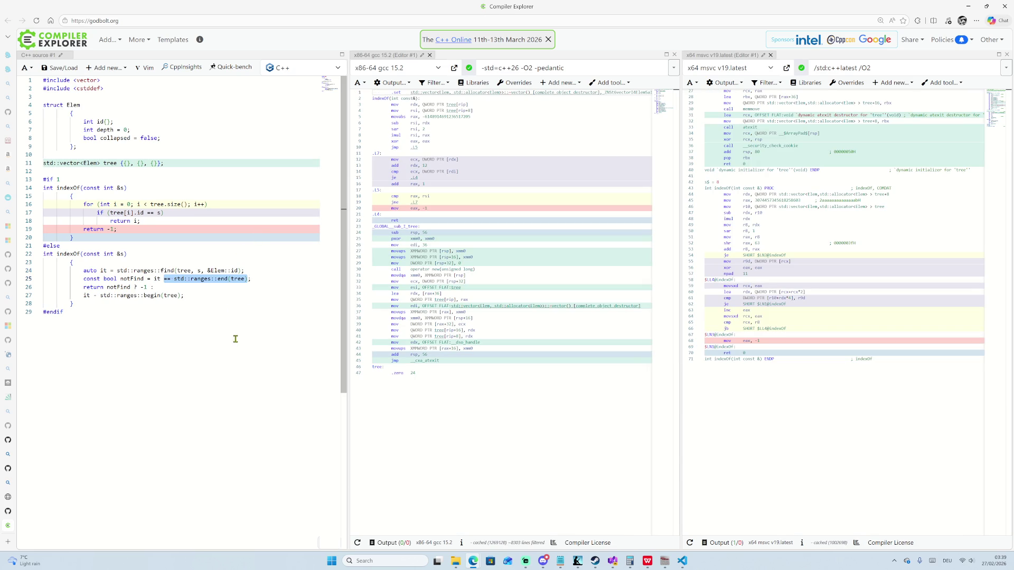
click(184, 295)
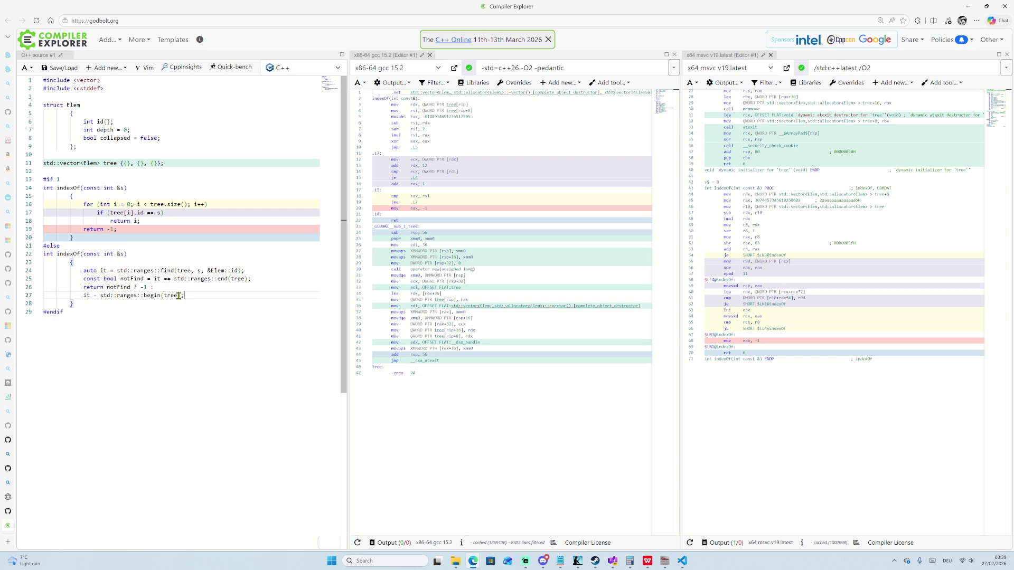
click(150, 296)
text(;)
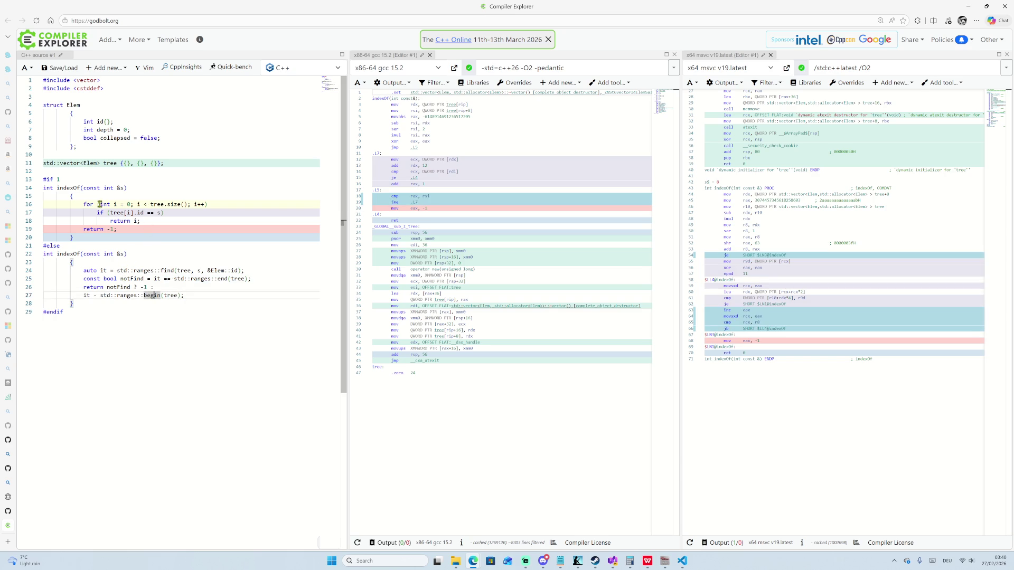
mouse_move(83, 205)
mouse_down()
mouse_move(127, 221)
mouse_move(116, 229)
mouse_up()
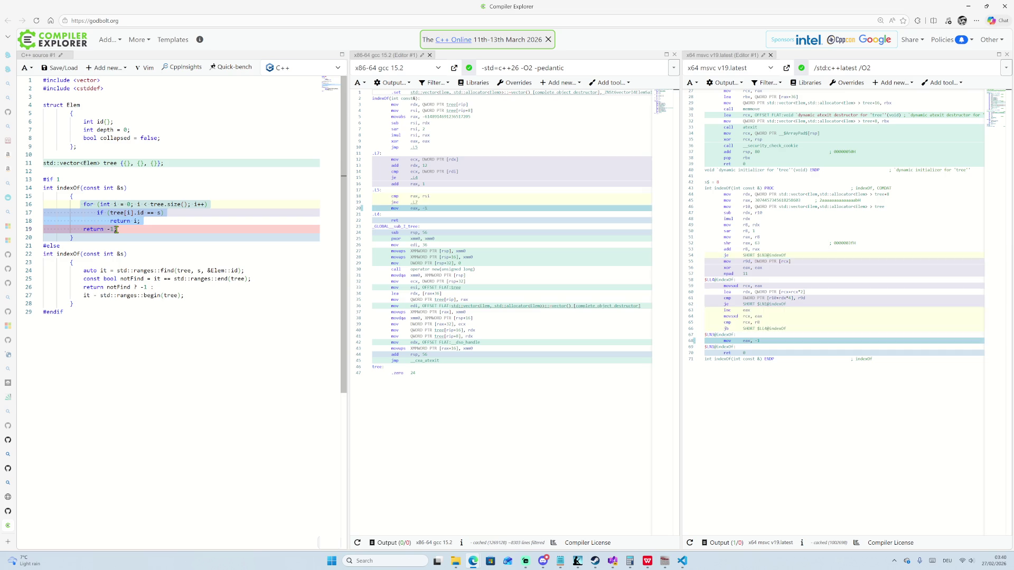
click(210, 205)
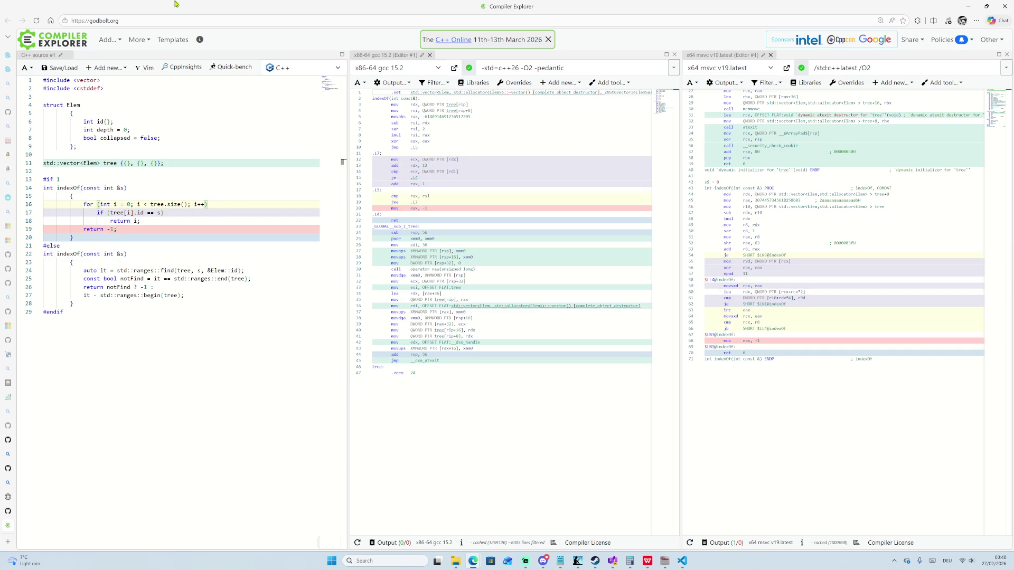
Wrap the for-loop body in braces, with its closing brace on its own line.
key(Return)
text({)
key(Return)
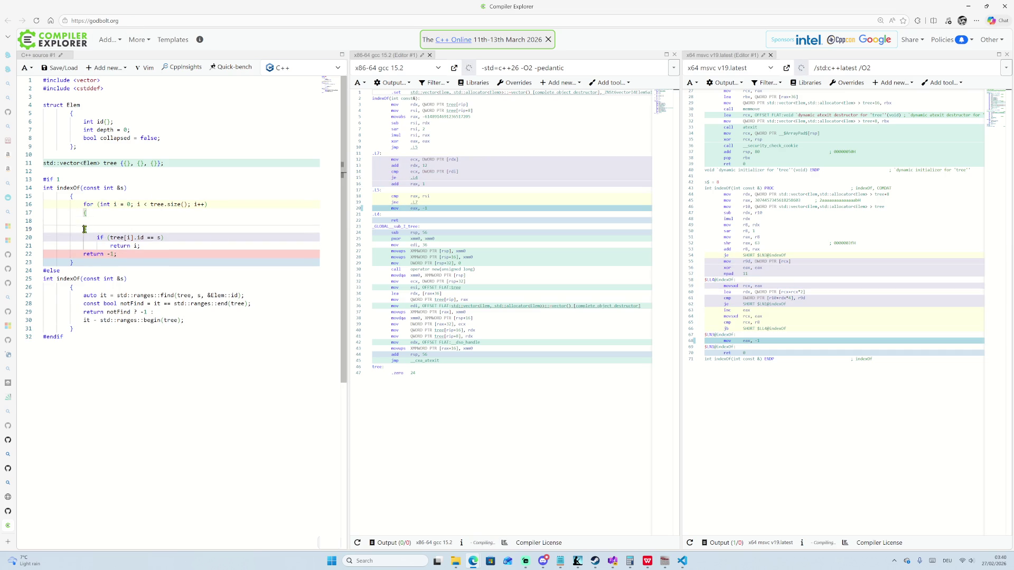
key(BackSpace)
click(148, 246)
text(})
key(Left)
key(Return)
click(109, 245)
key(BackSpace)
Collapse the blank lines above the if, brace its body, and delete the leftover return i; line.
click(97, 242)
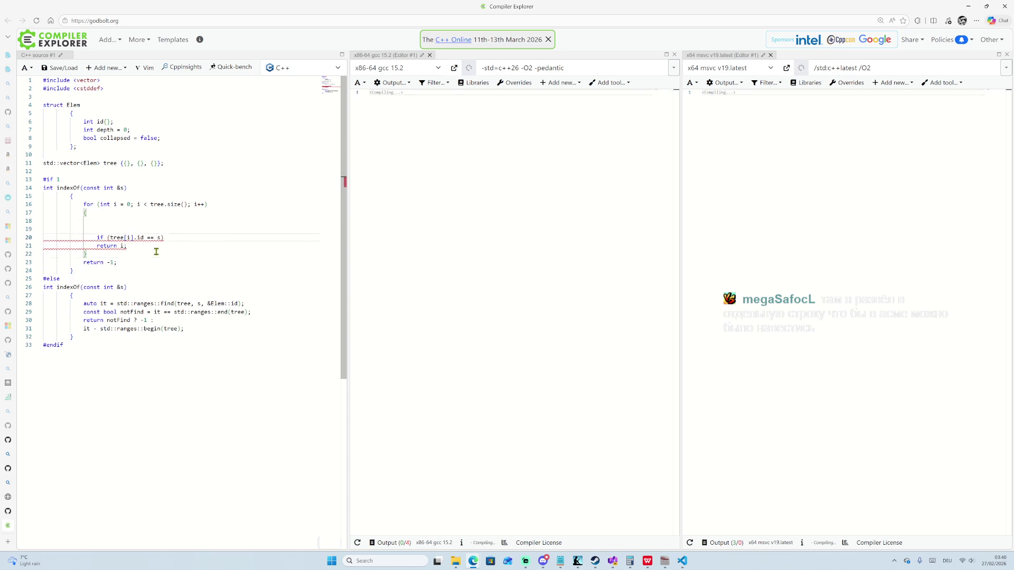
drag(97, 238, 98, 213)
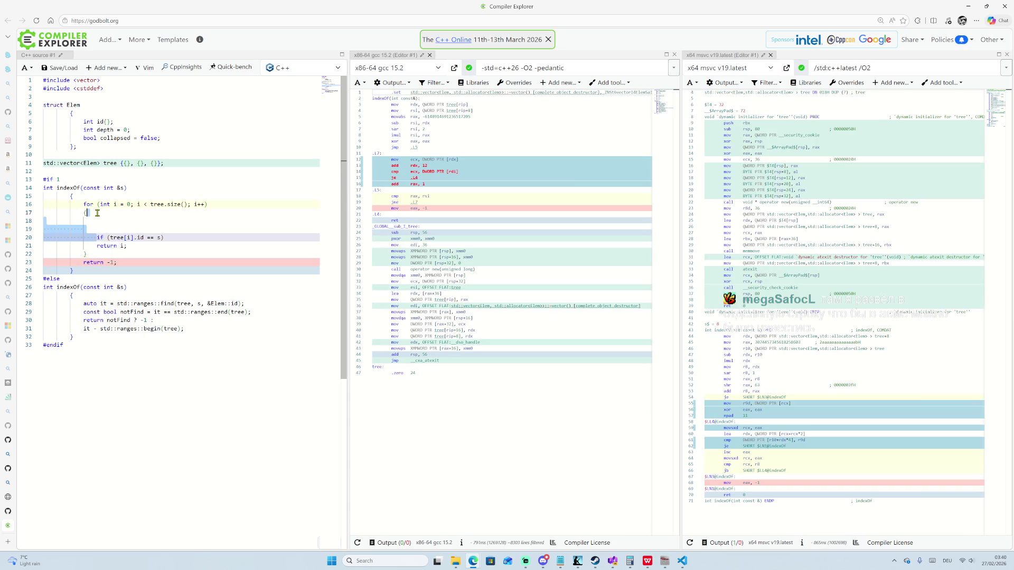
key(Return)
key(End)
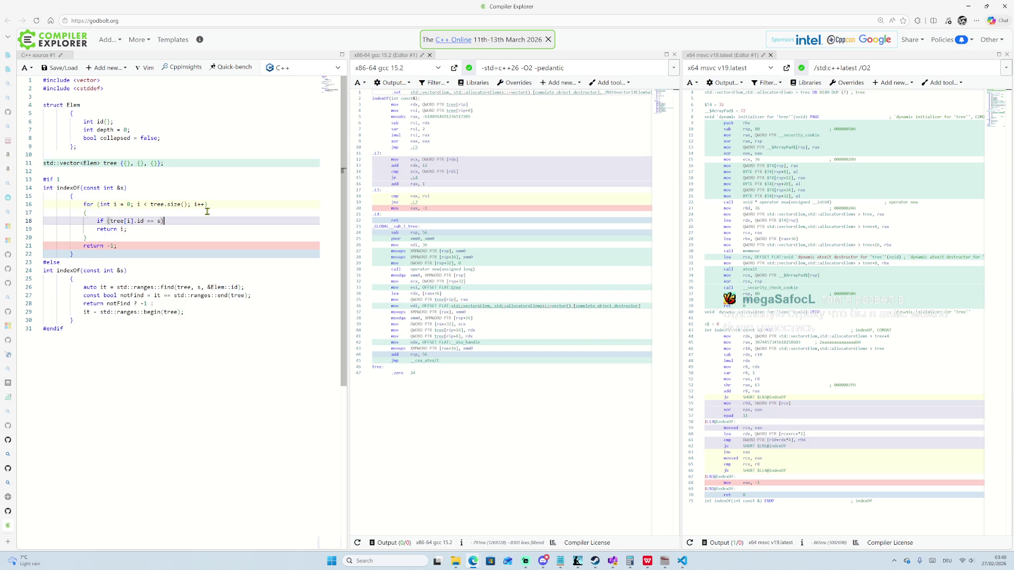
key(Return)
text({)
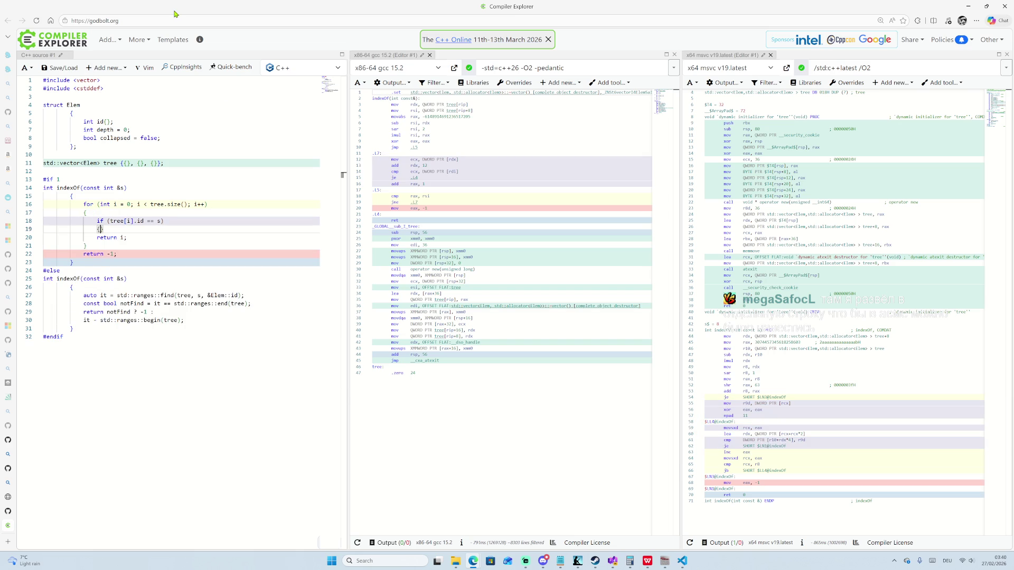
key(Return)
text(return i;)
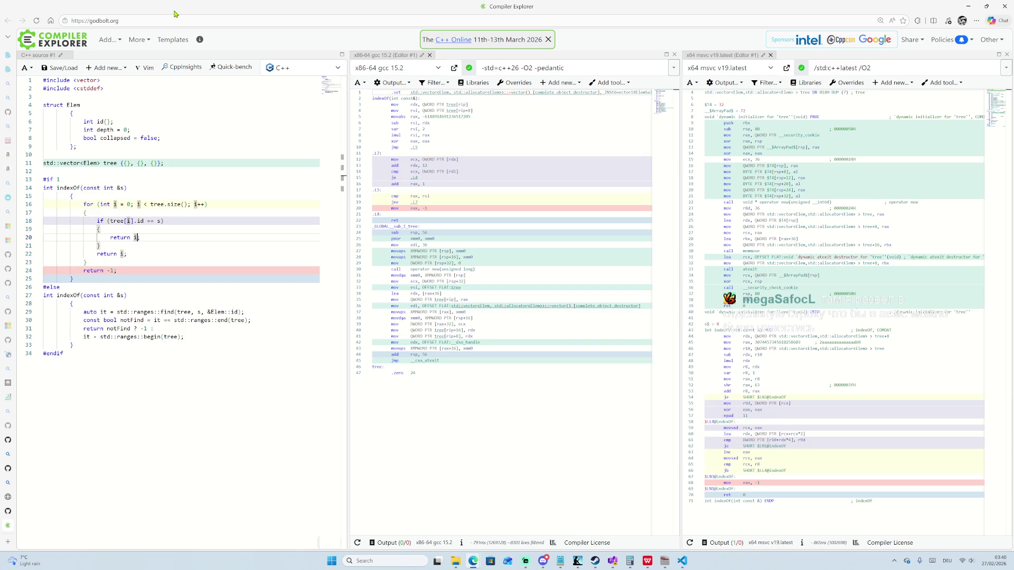
key(Down)
key(shift+Down)
key(BackSpace)
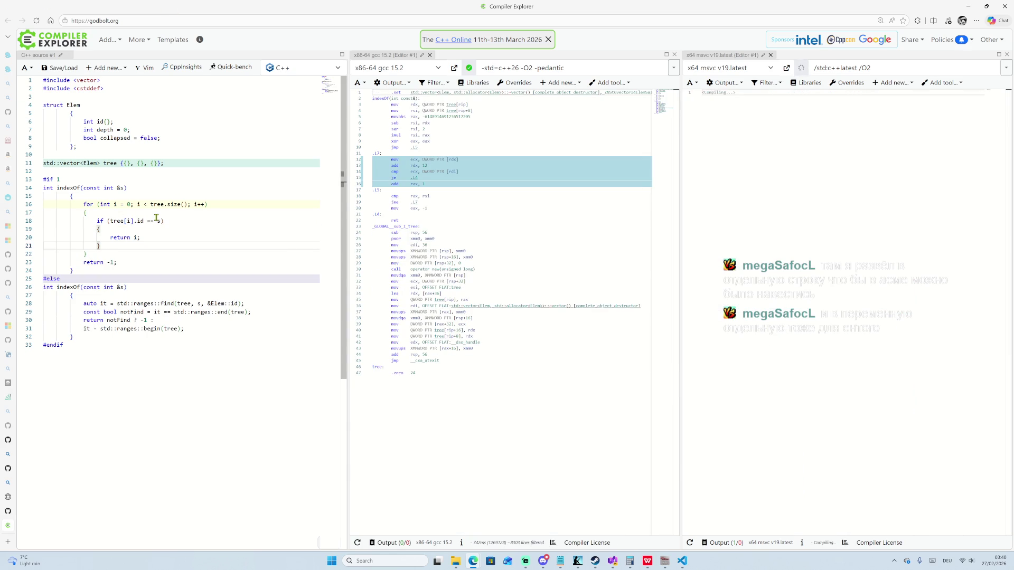
drag(138, 222, 159, 221)
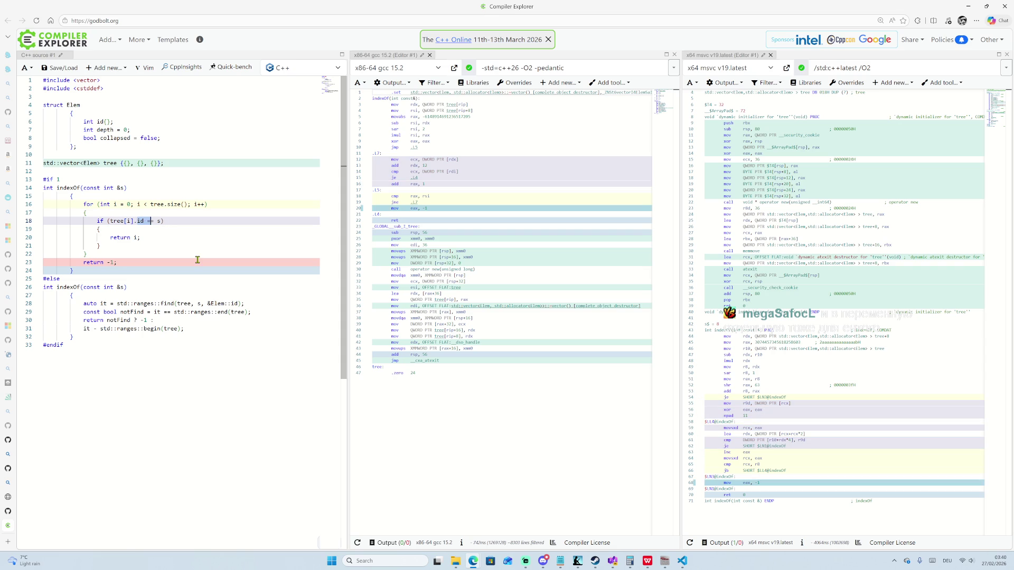
mouse_move(162, 303)
mouse_down()
mouse_move(243, 304)
mouse_move(154, 307)
mouse_up()
click(116, 304)
key(shift+End)
click(112, 304)
drag(100, 304, 158, 312)
click(163, 312)
double_click(162, 312)
drag(175, 312, 248, 312)
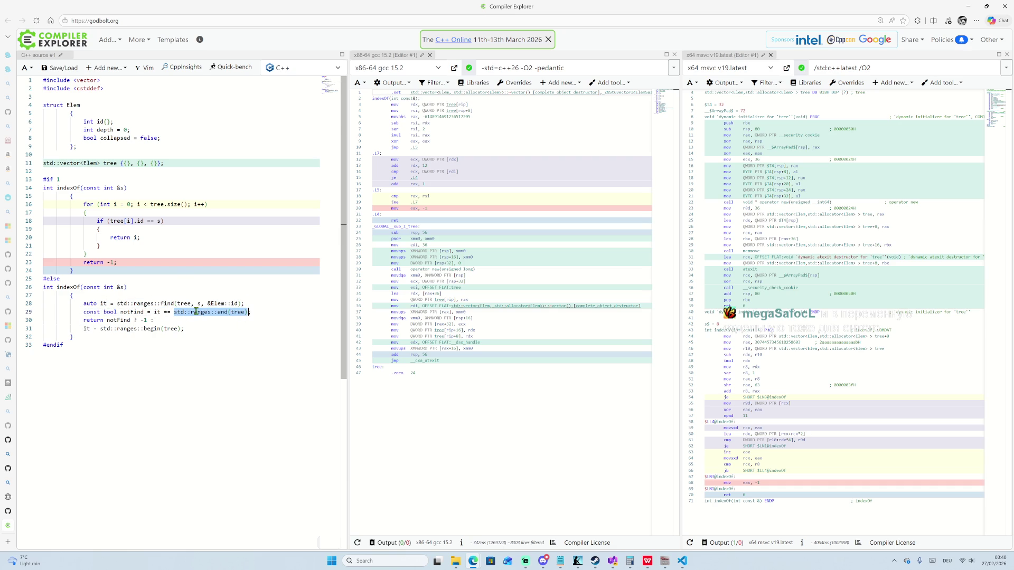
click(253, 312)
shift+click(174, 312)
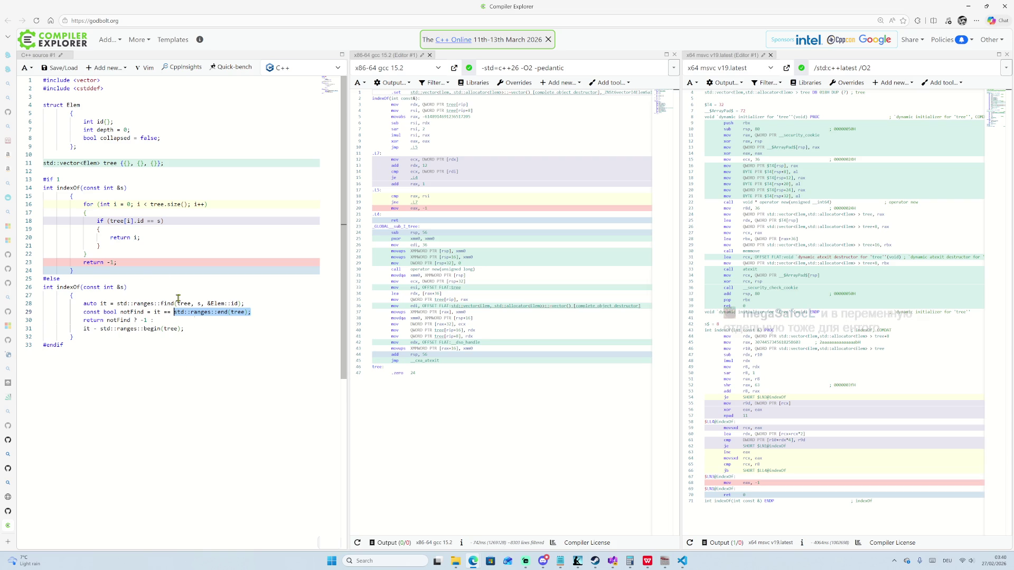
drag(83, 204, 107, 253)
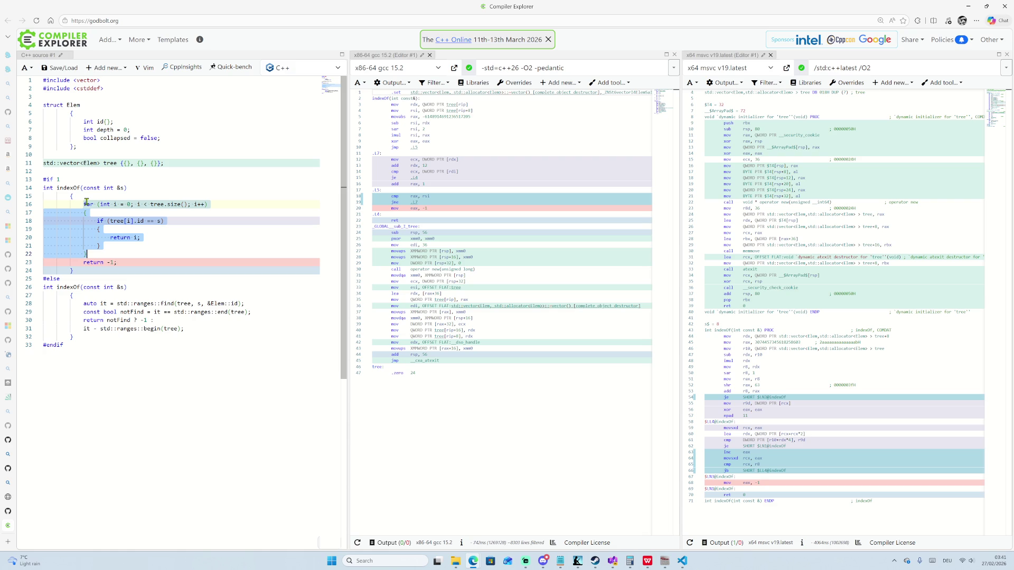
drag(83, 304, 217, 330)
click(217, 330)
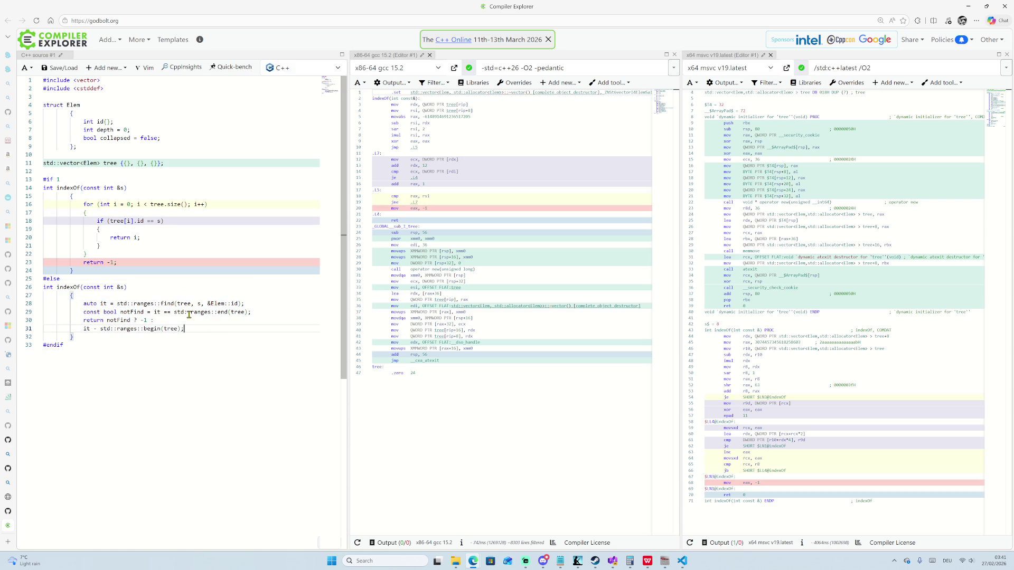
mouse_move(154, 312)
mouse_down()
mouse_move(187, 313)
mouse_move(160, 320)
mouse_move(247, 312)
mouse_up()
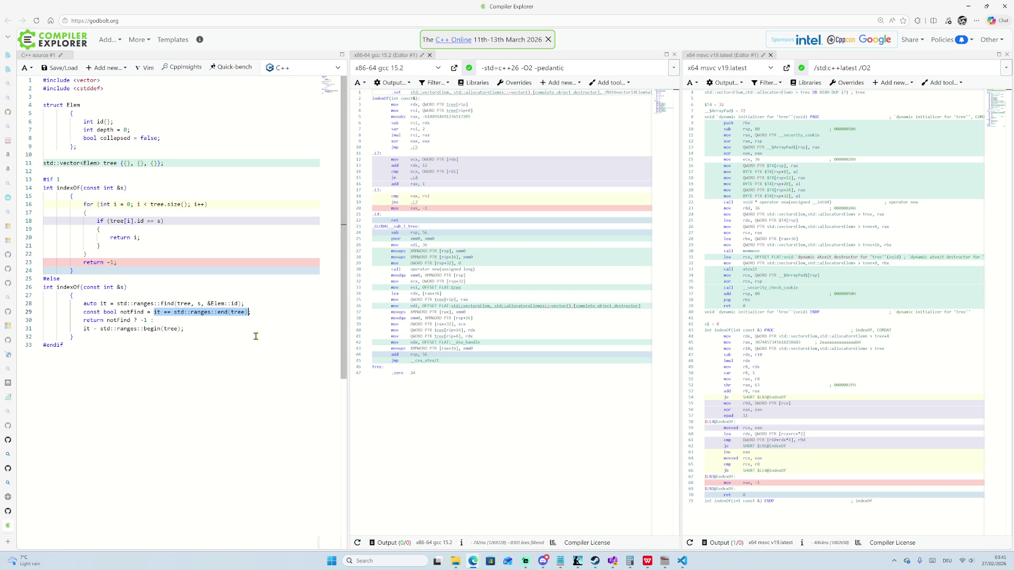
click(261, 245)
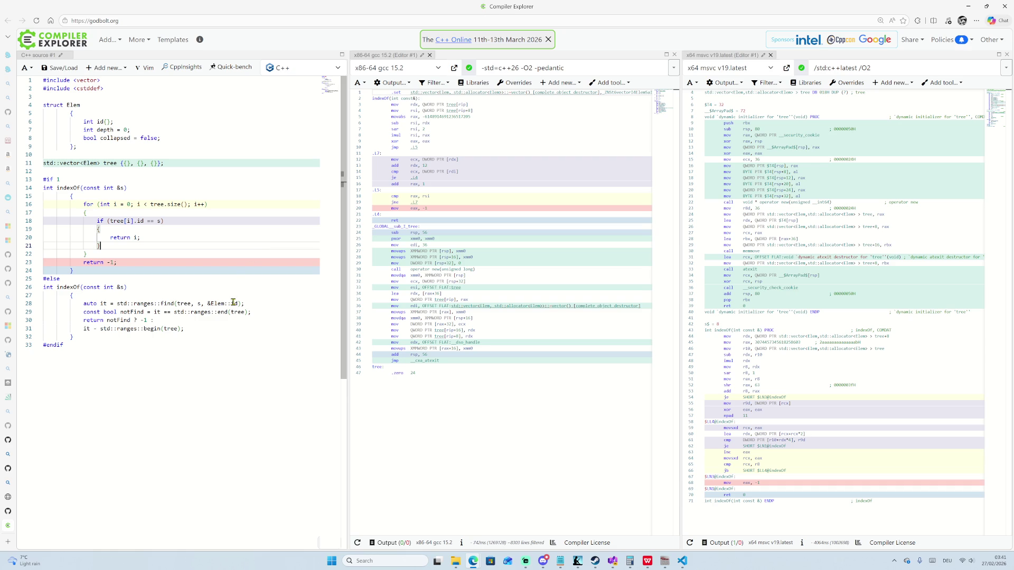
double_click(164, 304)
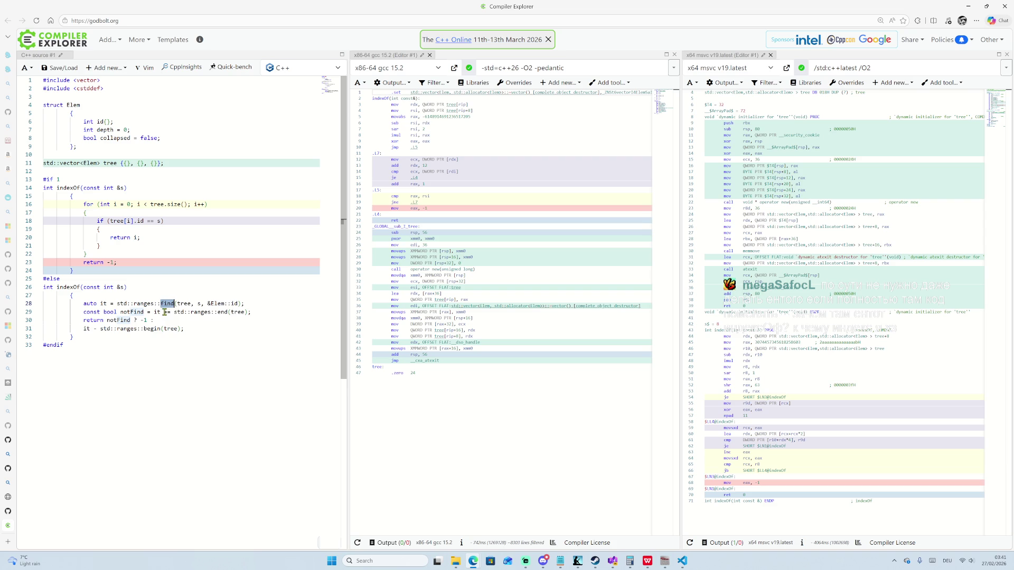
click(176, 304)
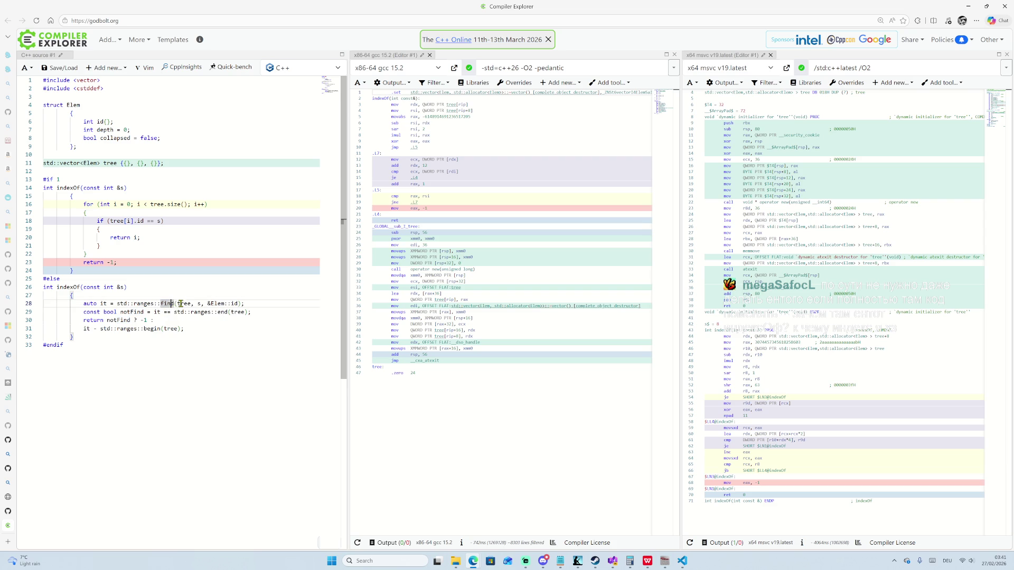
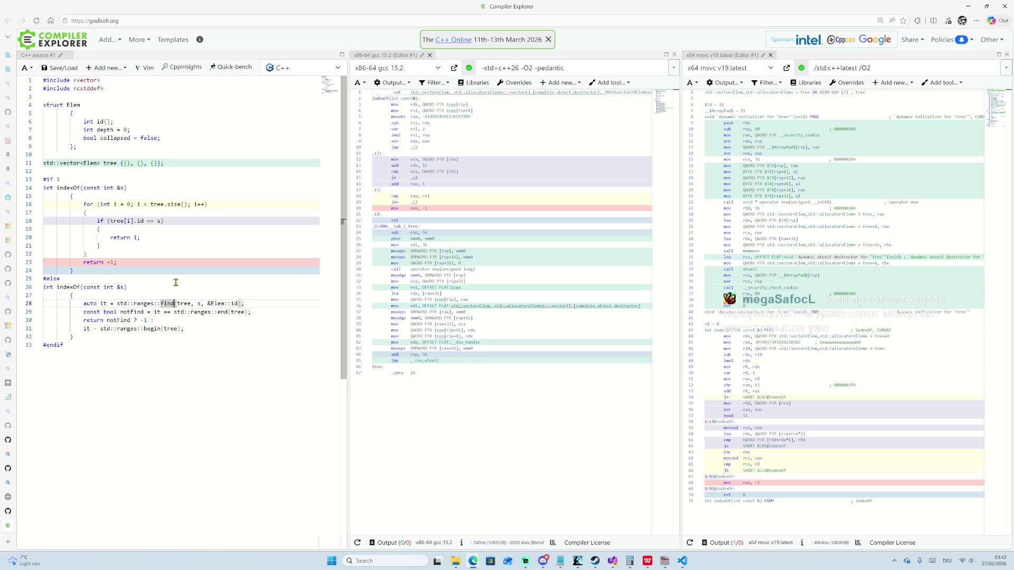
Start a new line 30 reading 'const auto notFound = std::ranges::find('.
drag(116, 303, 174, 304)
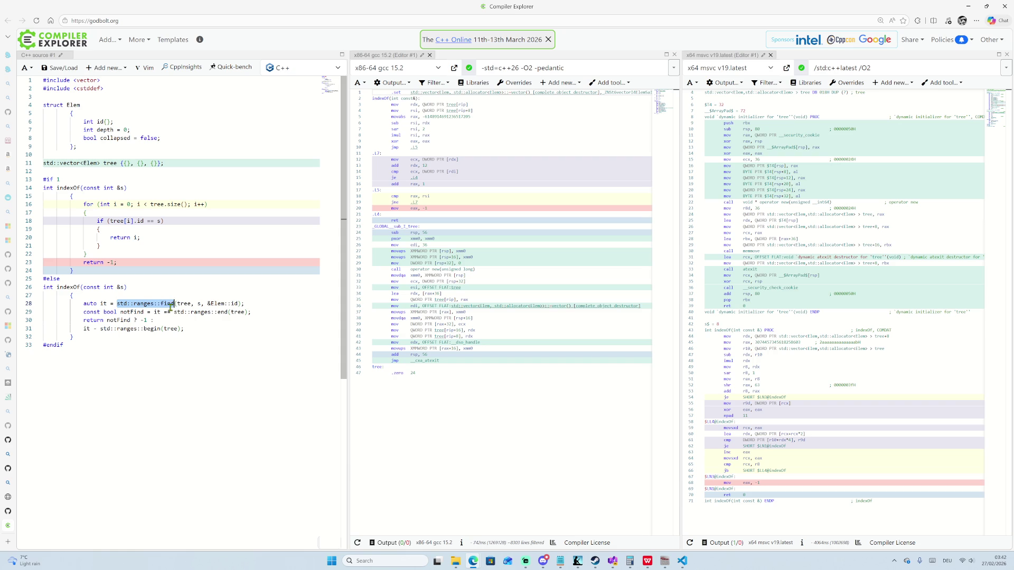
click(259, 312)
key(Return)
text(const b)
text(ool)
key(BackSpace)
key(BackSpace)
key(BackSpace)
text(auto)
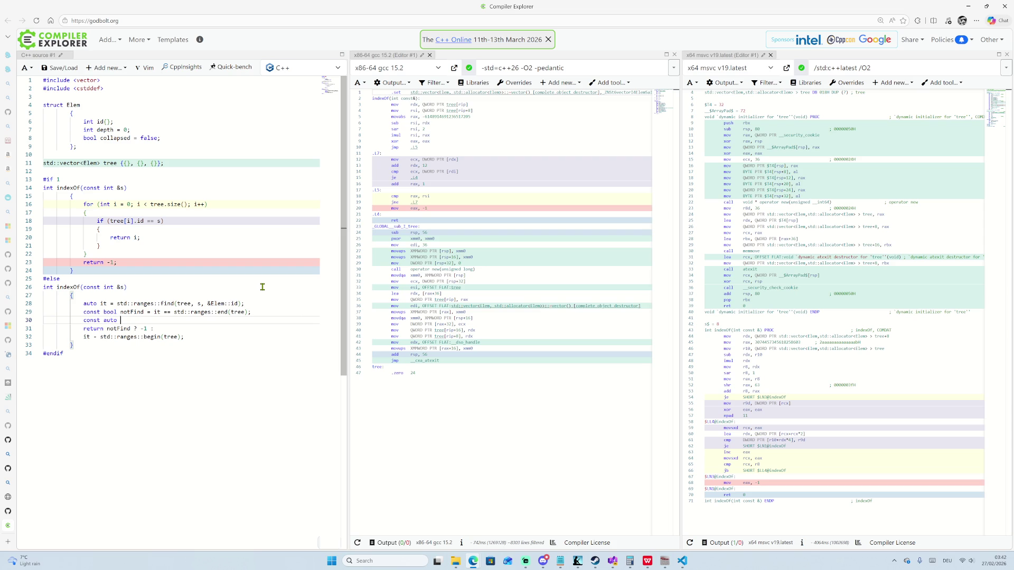
text( notFo)
text(und = std::ranges::find)
text(()
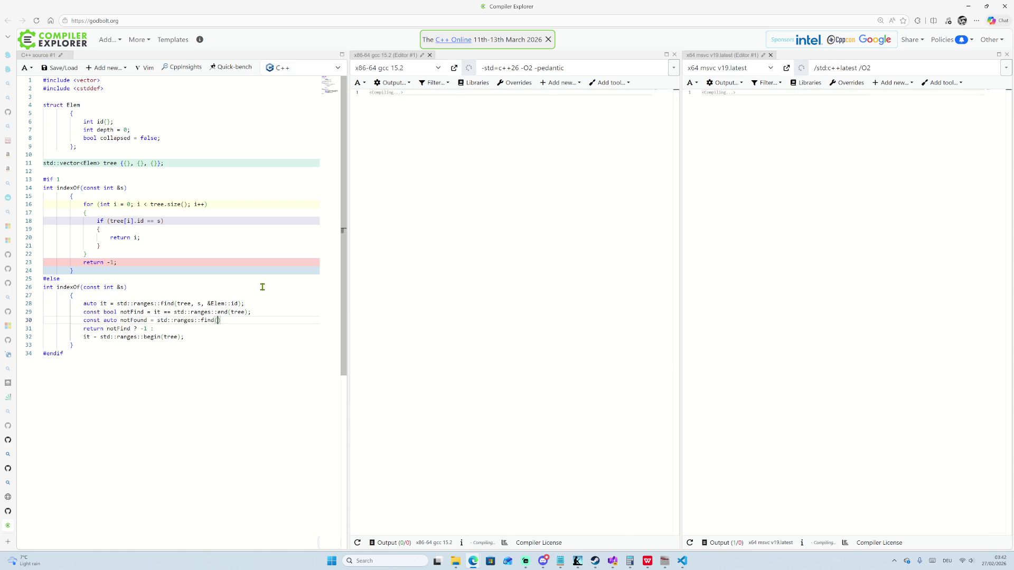
Fill the find call with the arguments tree, s, &Elem::id copied from line 28.
drag(177, 304, 239, 305)
key(ctrl+c)
click(219, 321)
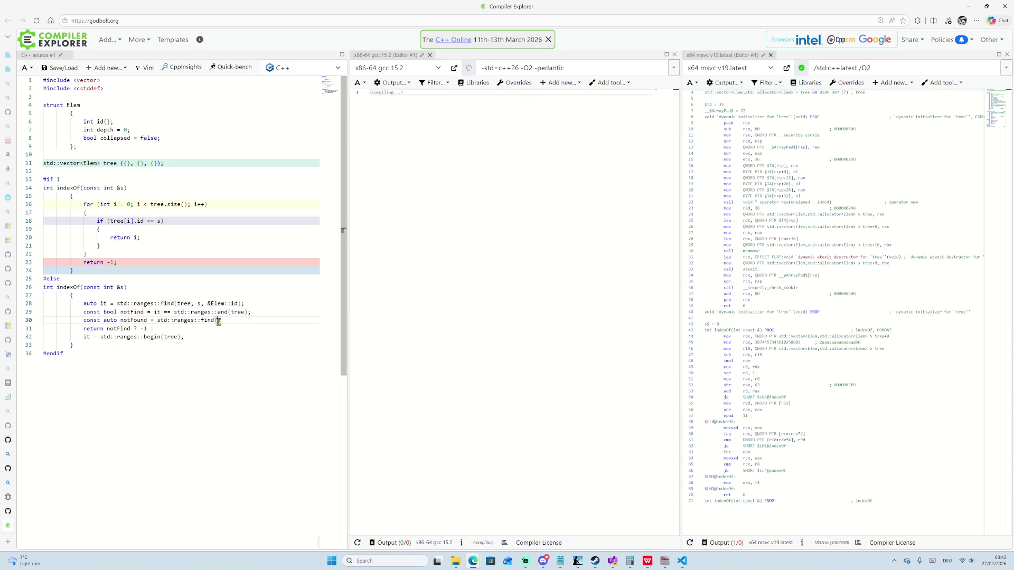
key(ctrl+v)
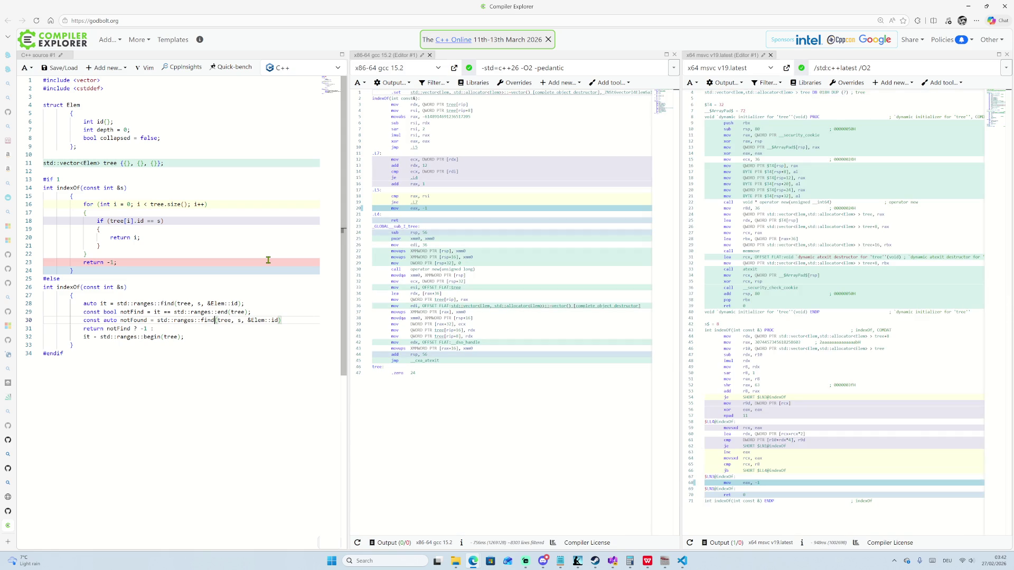
text(_)
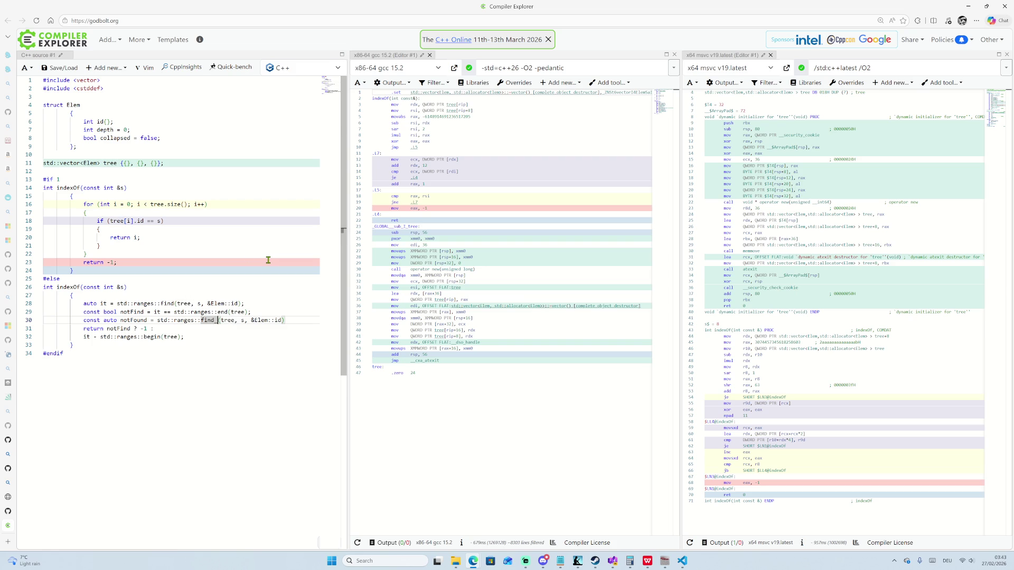
mouse_move(10, 541)
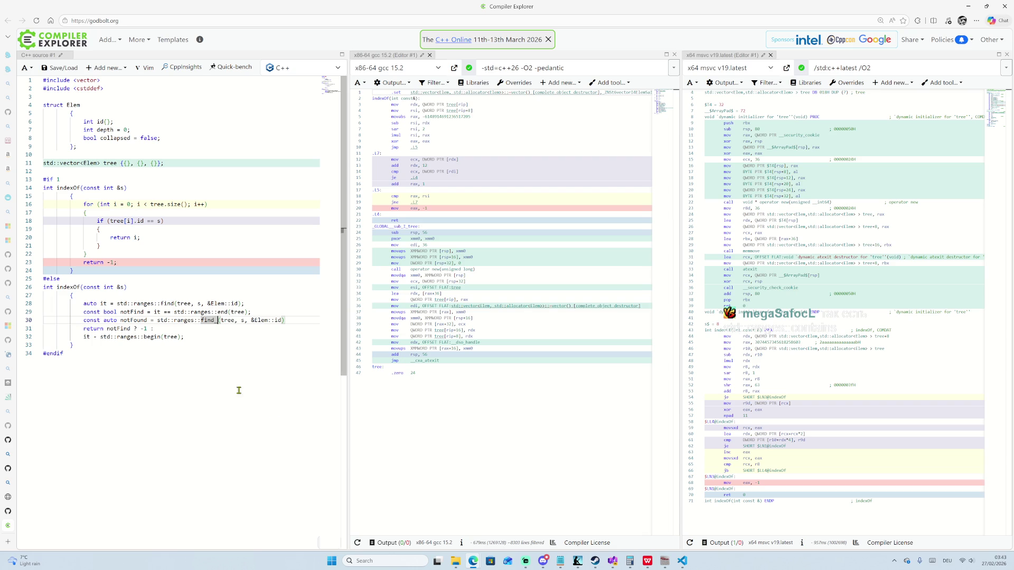
Web-search 'std containes' in a new tab and open the cppreference Containers library page.
click(7, 542)
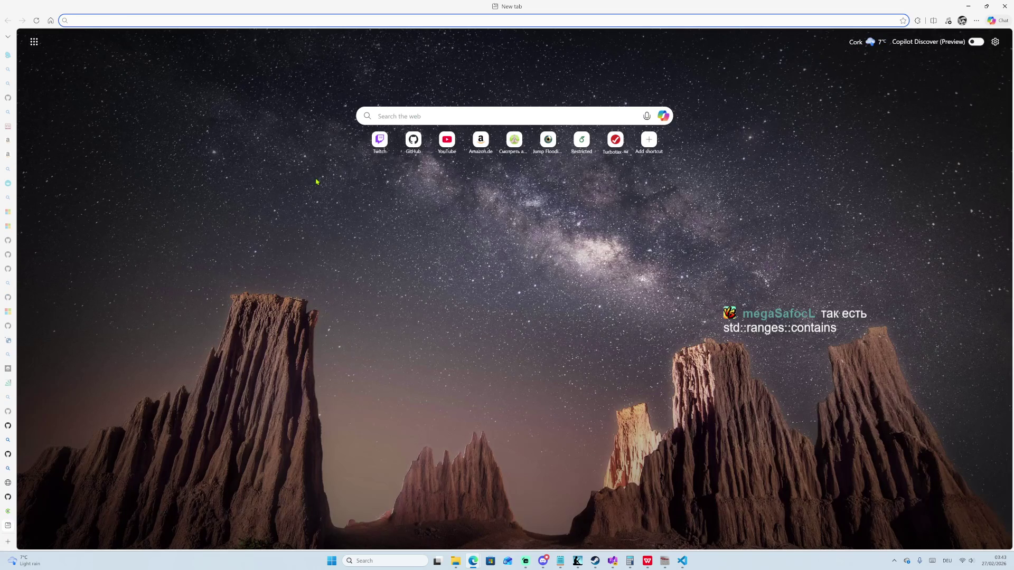
text(std )
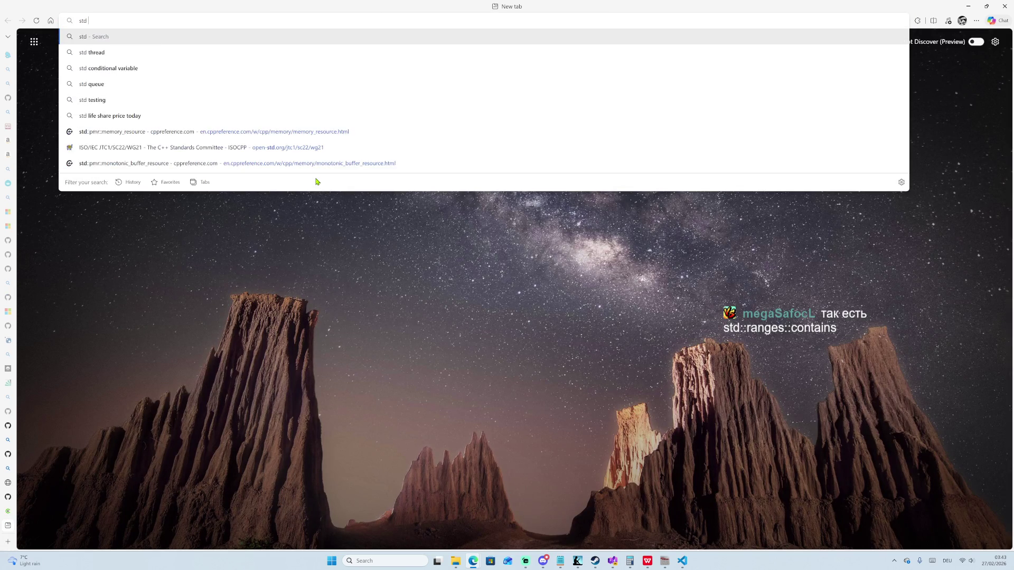
text(containes)
key(Return)
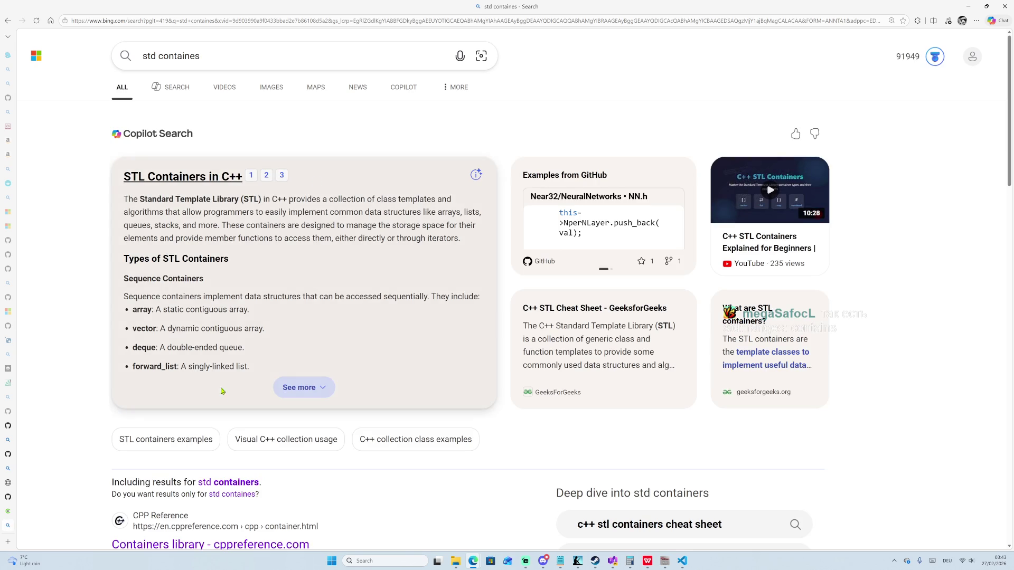
scroll(220, 385, down, 3)
click(208, 391)
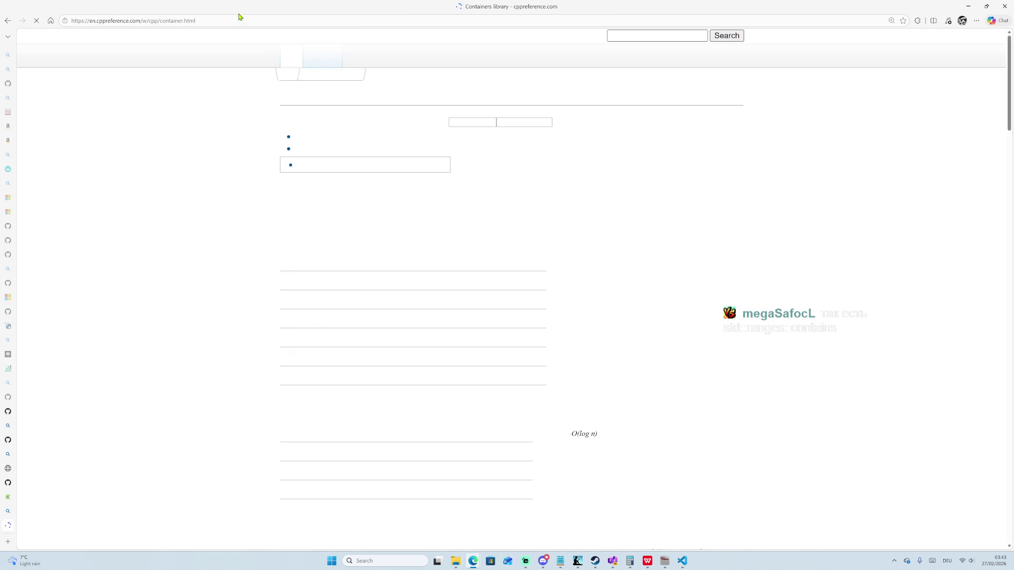
Search cppreference for ranges::contains and open the std::ranges::contains page.
click(637, 33)
text(ranges::conrtai)
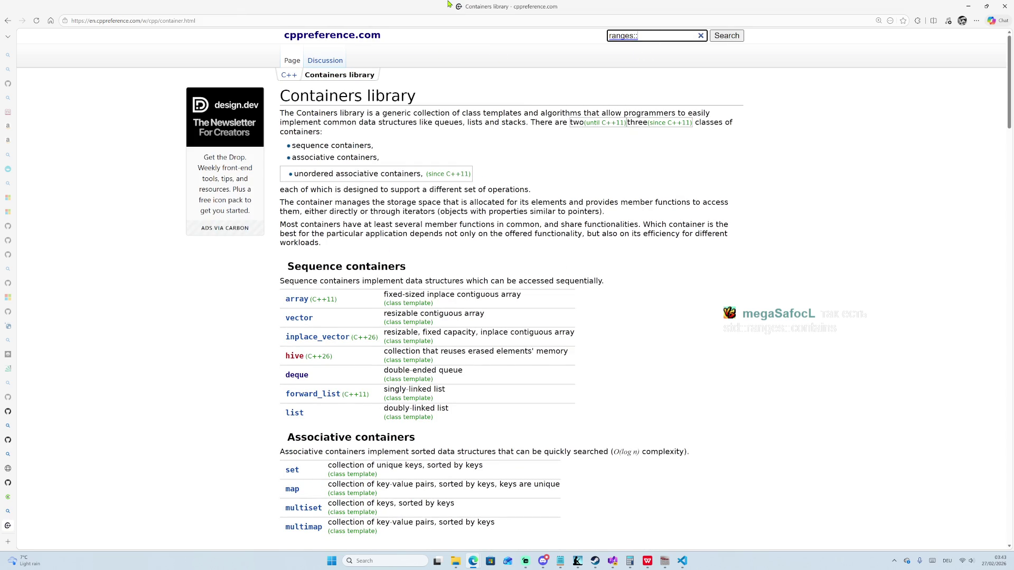
text(n)
key(Return)
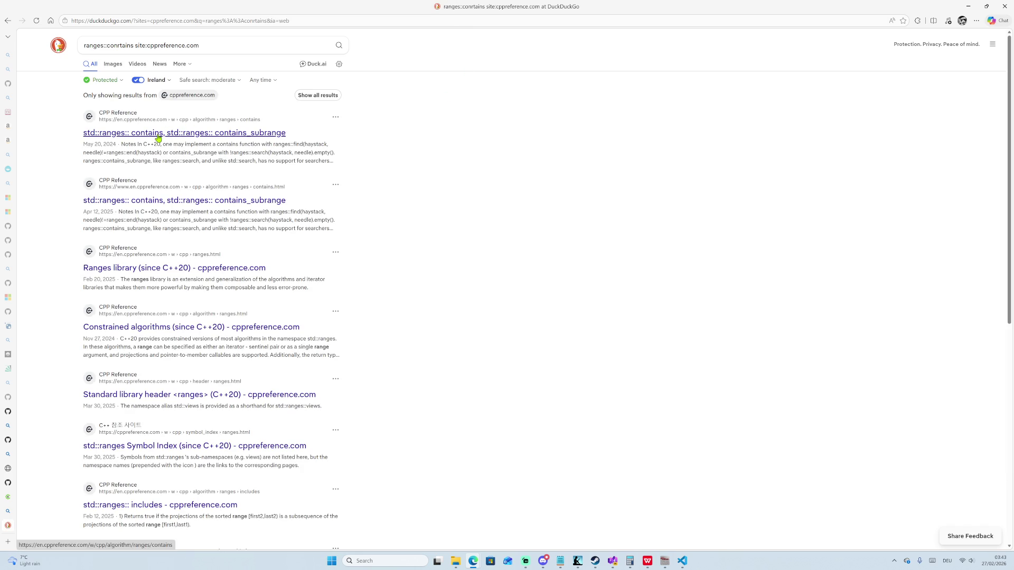
click(182, 129)
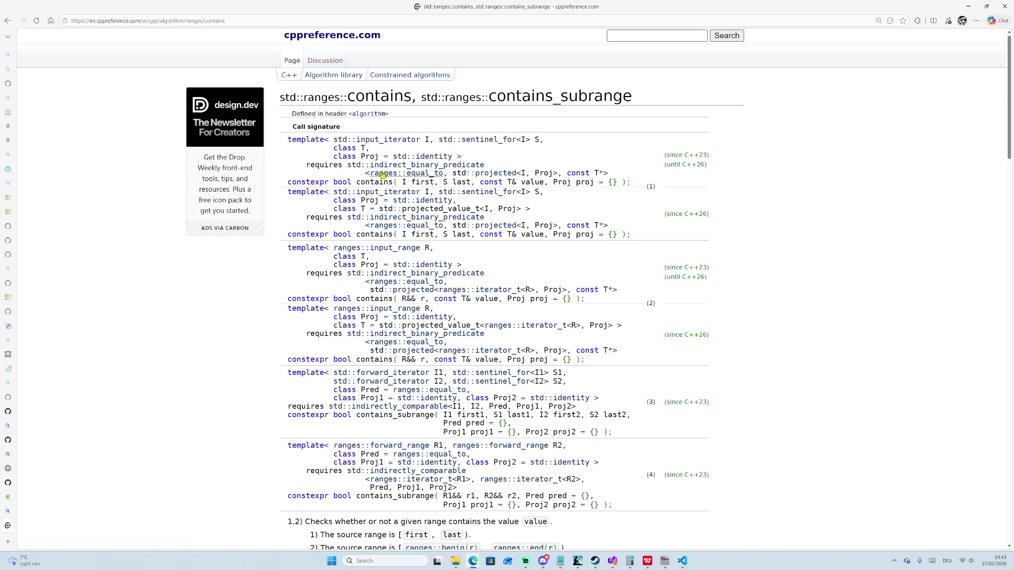
Scroll through the std::ranges::contains page and mark the Proj proj parameter in signature (1).
scroll(421, 210, down, 10)
scroll(421, 211, down, 15)
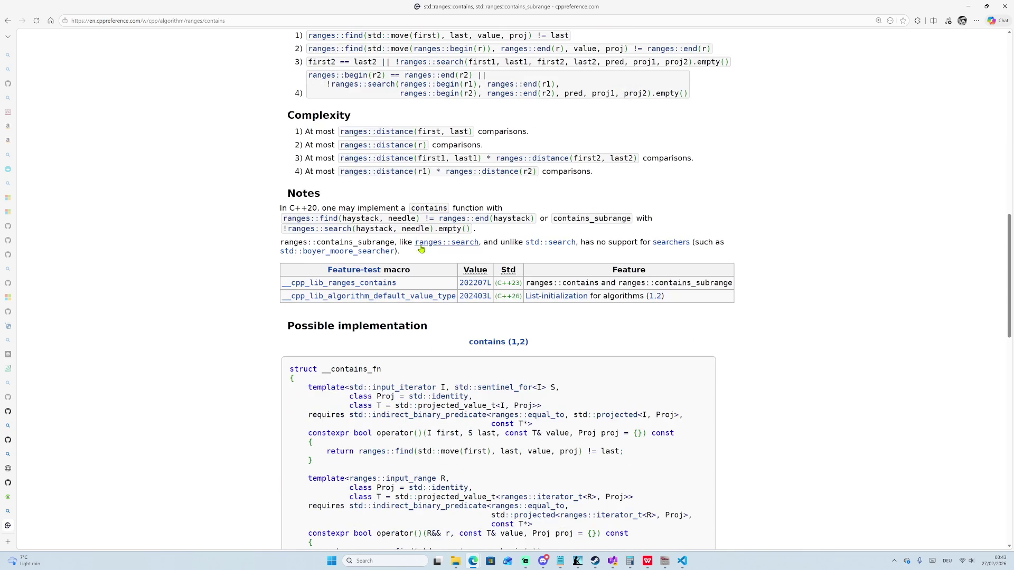
scroll(476, 272, up, 11)
scroll(477, 271, up, 15)
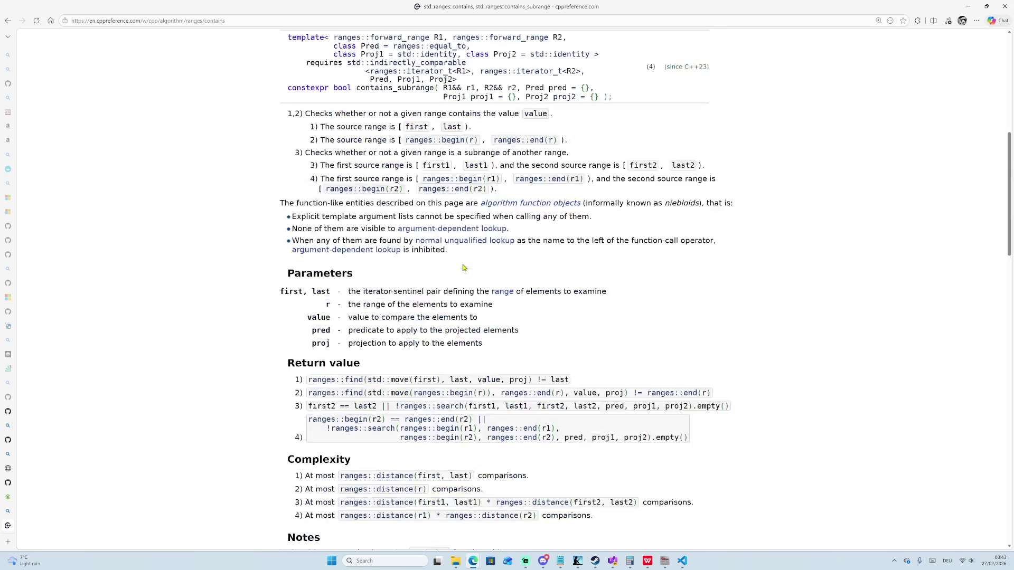
scroll(524, 187, down, 20)
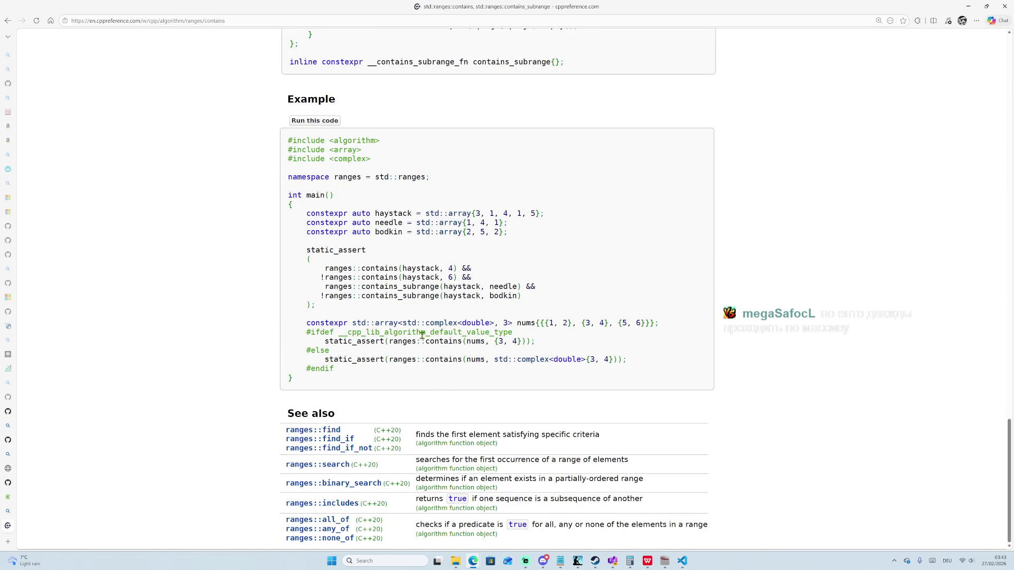
scroll(453, 293, up, 7)
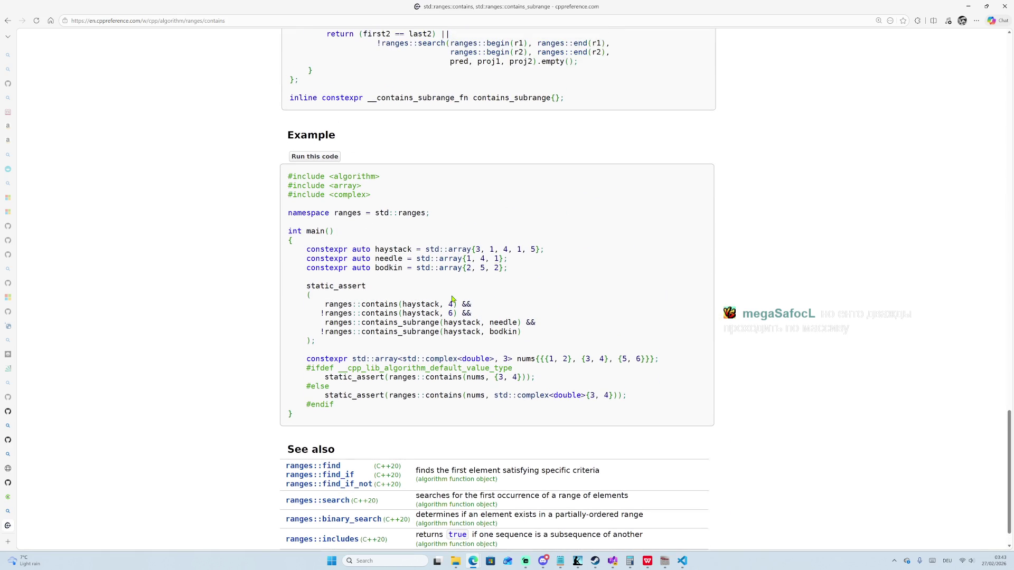
scroll(450, 399, down, 7)
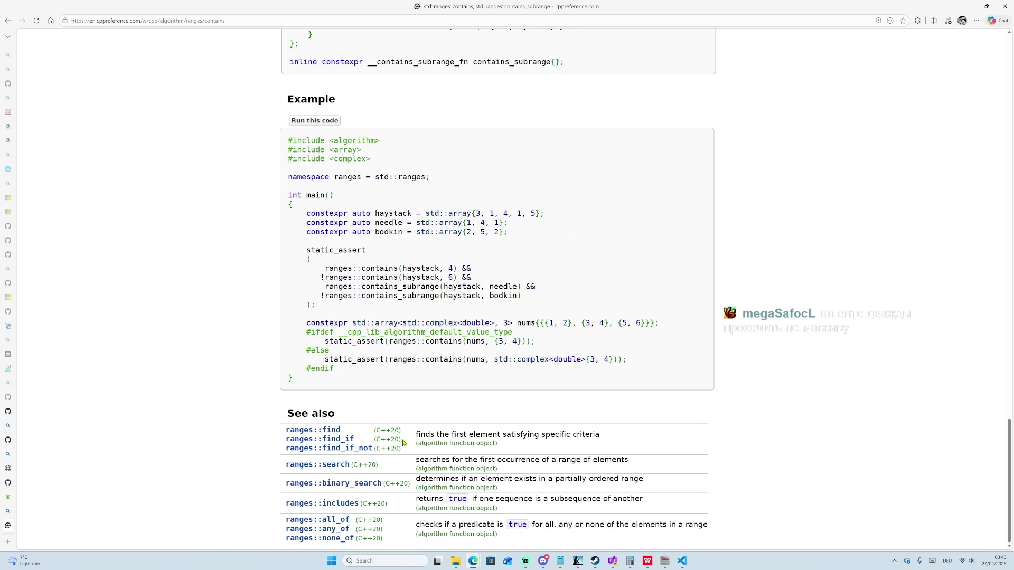
scroll(420, 397, up, 15)
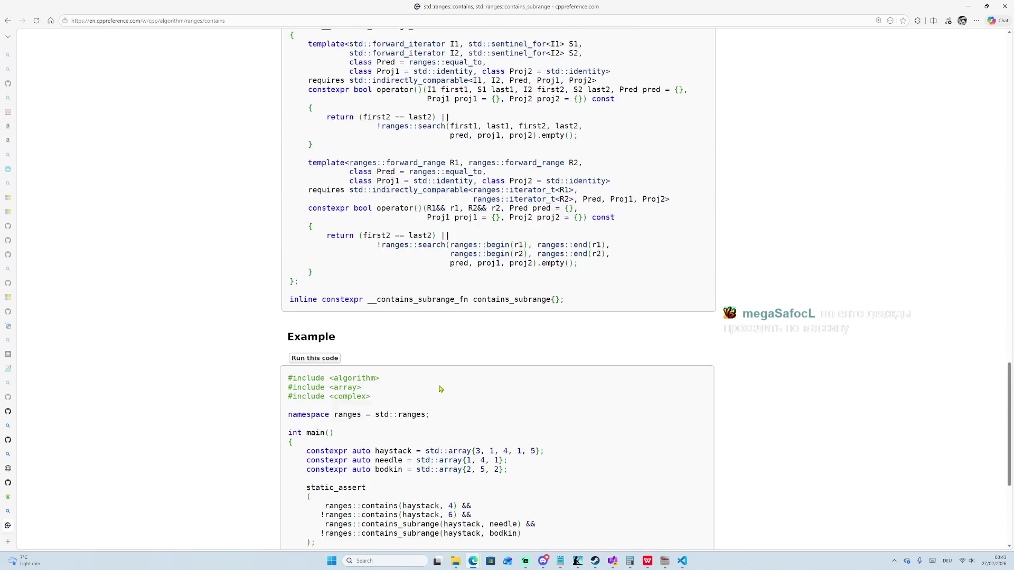
scroll(469, 327, down, 5)
scroll(470, 327, down, 5)
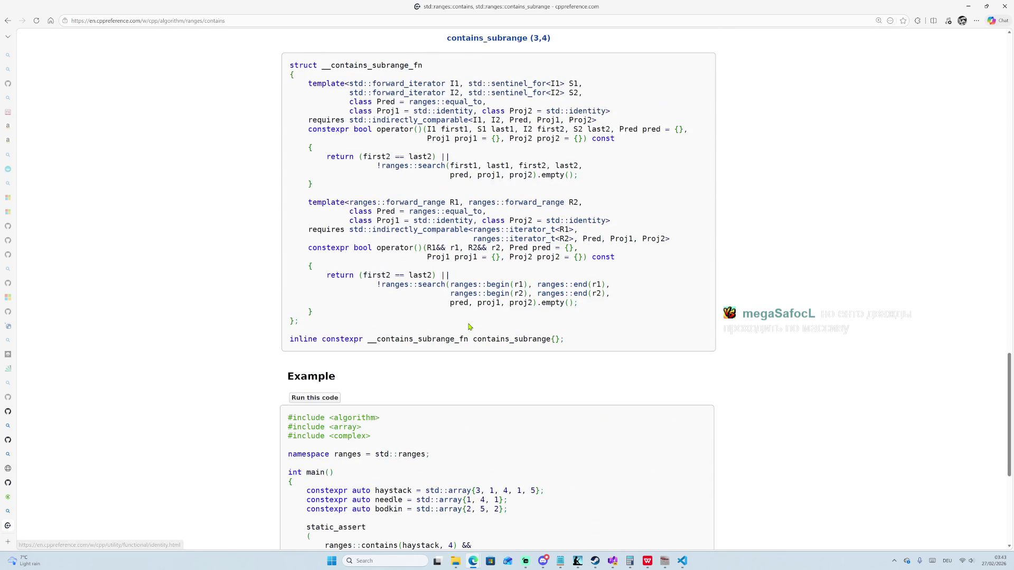
scroll(533, 323, up, 17)
scroll(539, 322, up, 6)
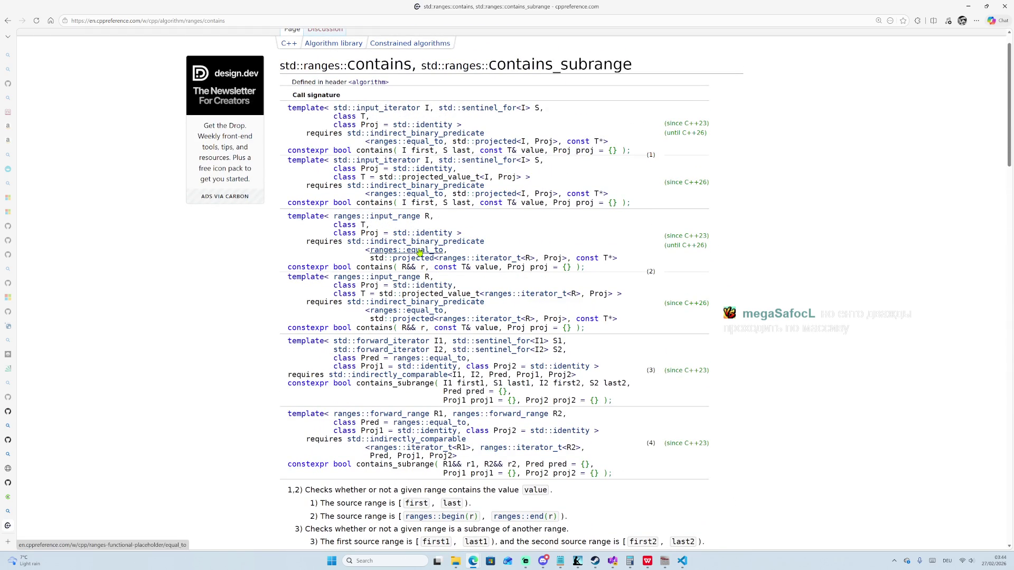
scroll(430, 264, up, 1)
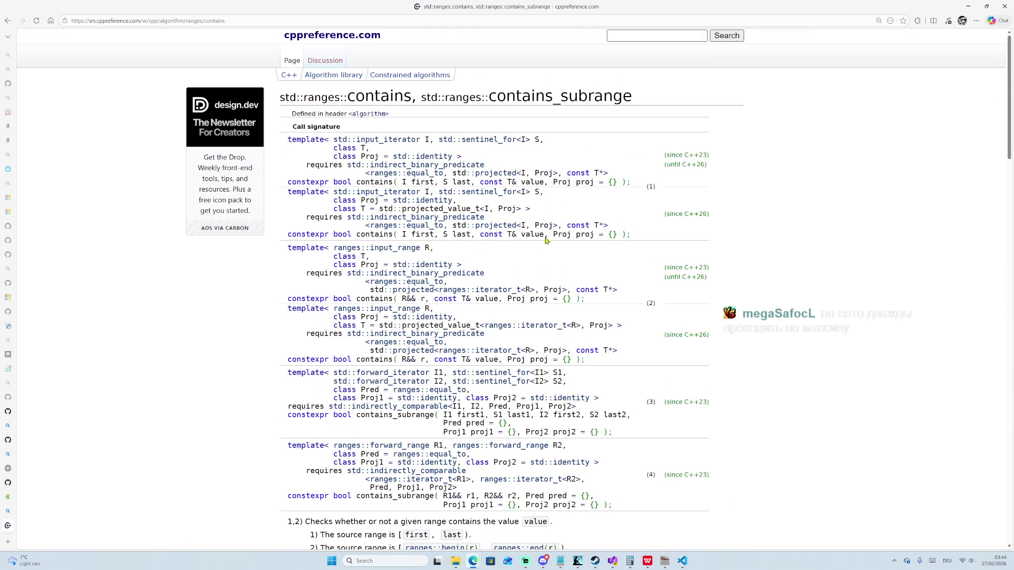
drag(552, 181, 596, 183)
Highlight a contains signature line and the word contains in the example, ending at Possible implementation.
scroll(534, 231, down, 3)
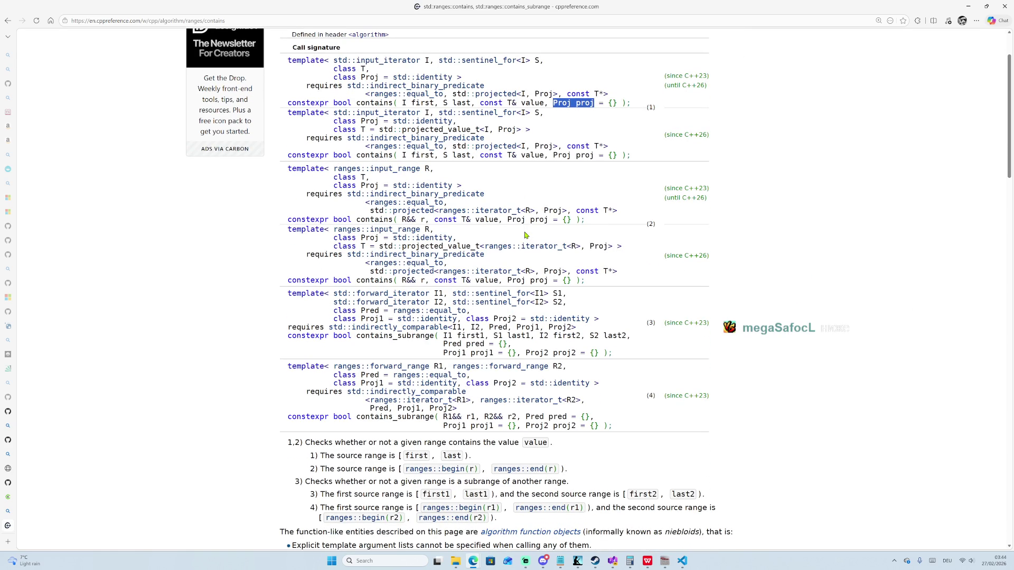
scroll(525, 235, down, 3)
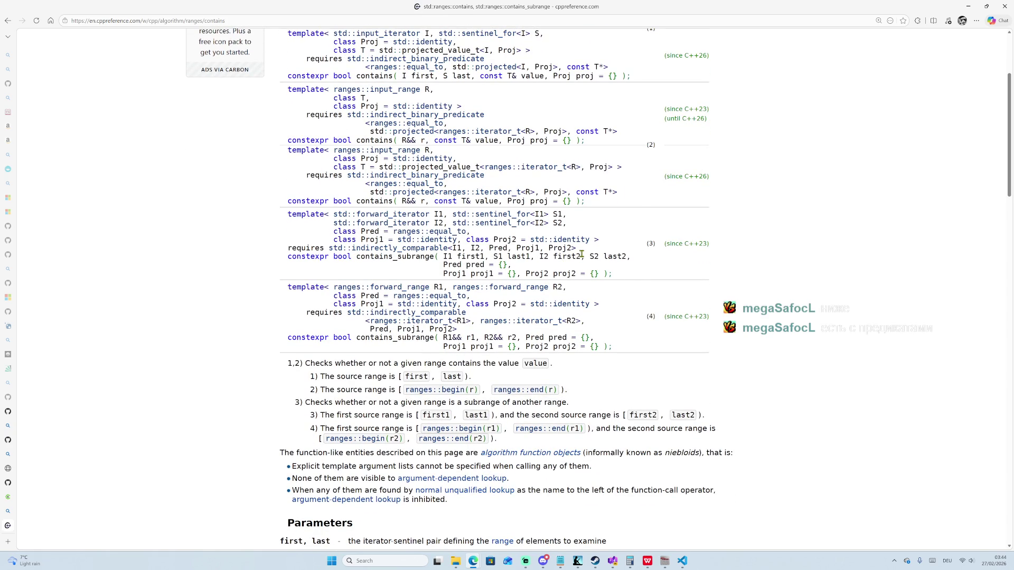
triple_click(374, 193)
scroll(465, 314, down, 15)
scroll(464, 315, down, 12)
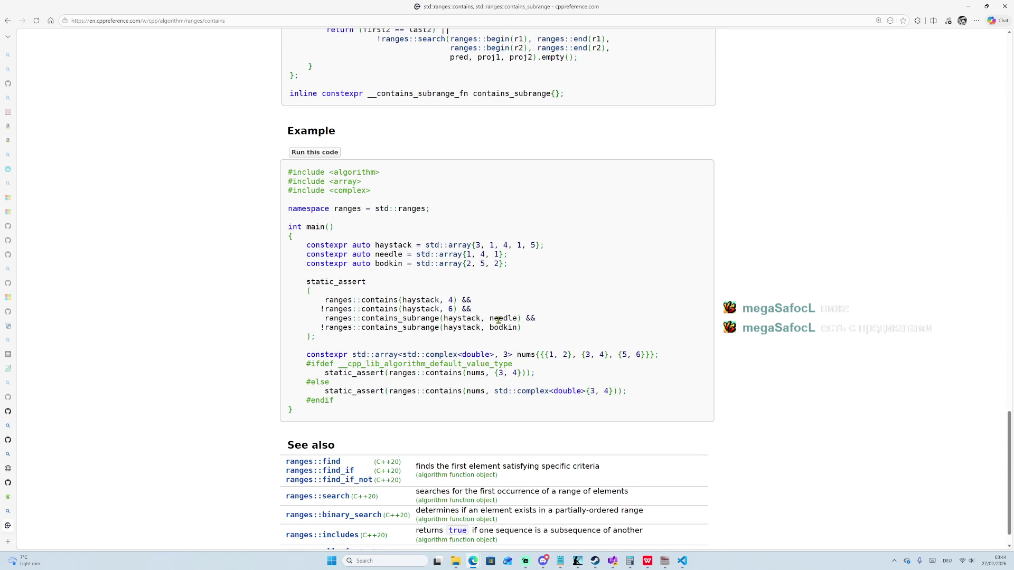
scroll(495, 343, down, 1)
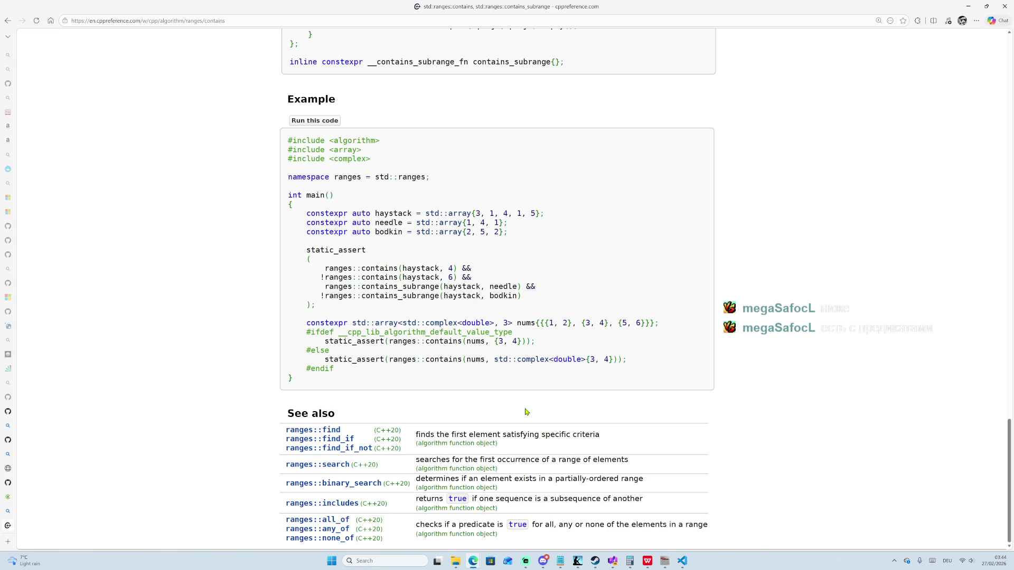
scroll(511, 368, up, 3)
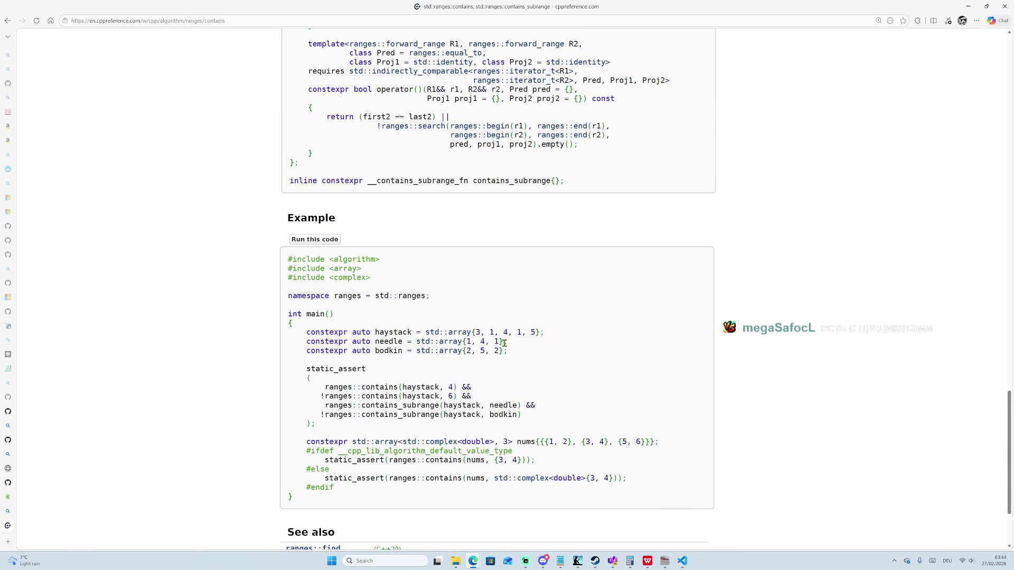
double_click(366, 387)
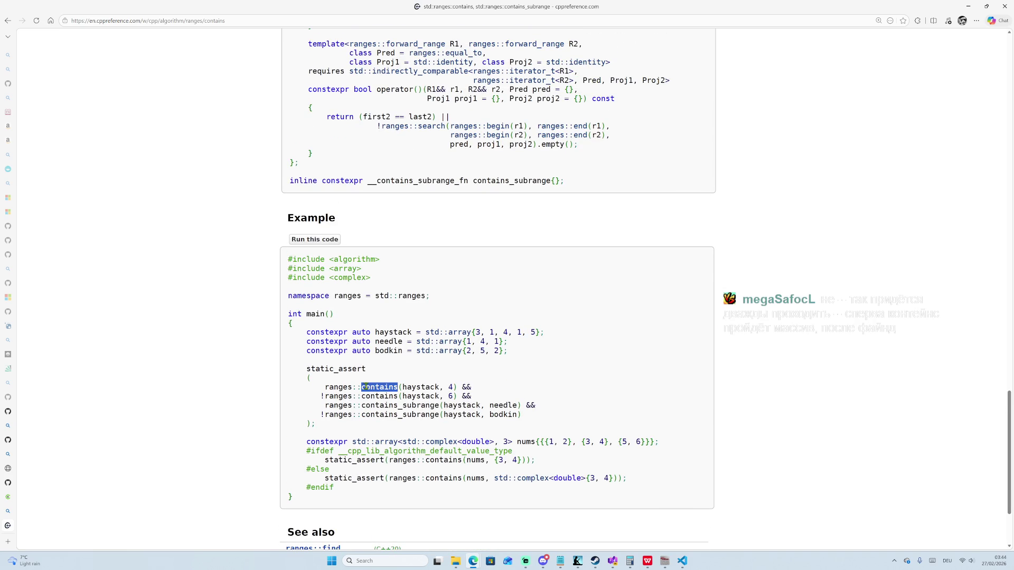
scroll(378, 385, down, 3)
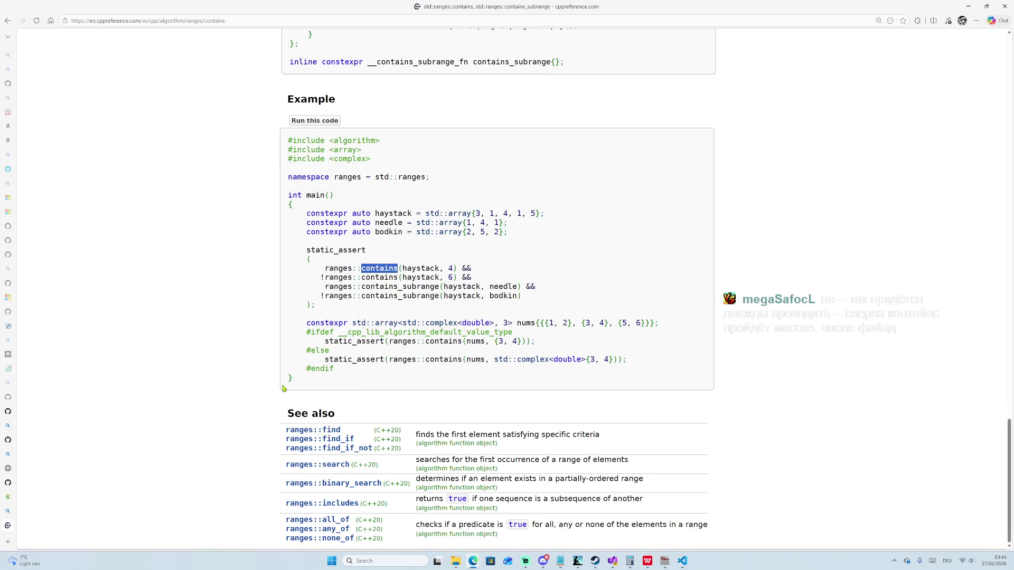
scroll(370, 269, up, 8)
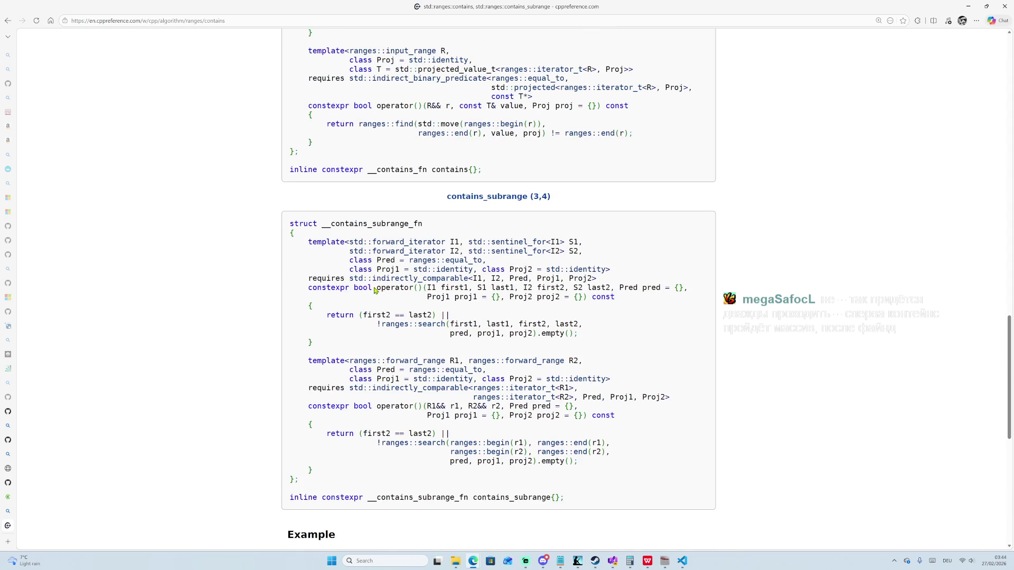
scroll(361, 276, up, 6)
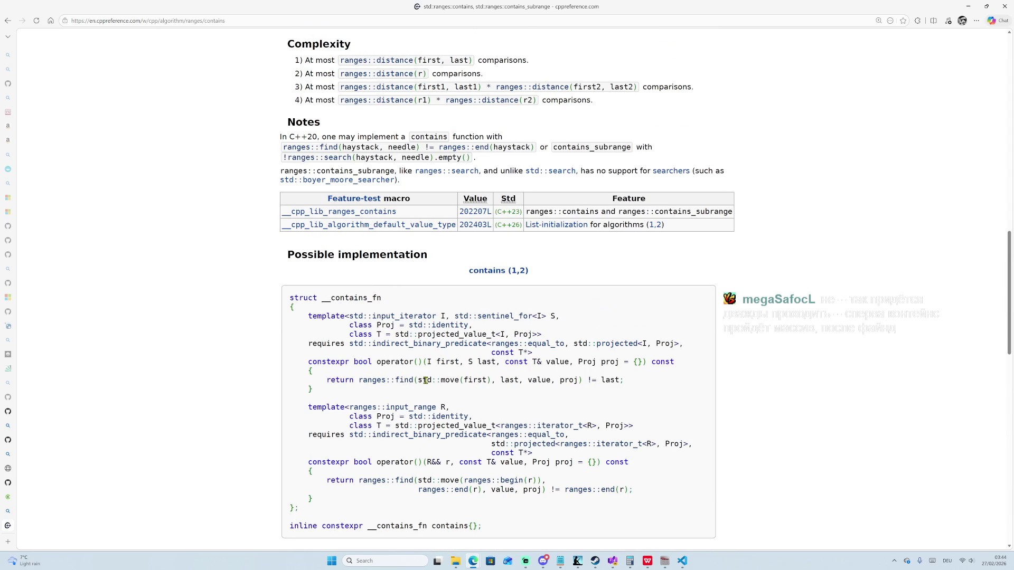
scroll(421, 382, down, 1)
Highlight the contains implementation's return line and the struct name __contains_fn.
mouse_move(637, 341)
mouse_down()
mouse_move(312, 331)
mouse_move(326, 341)
mouse_up()
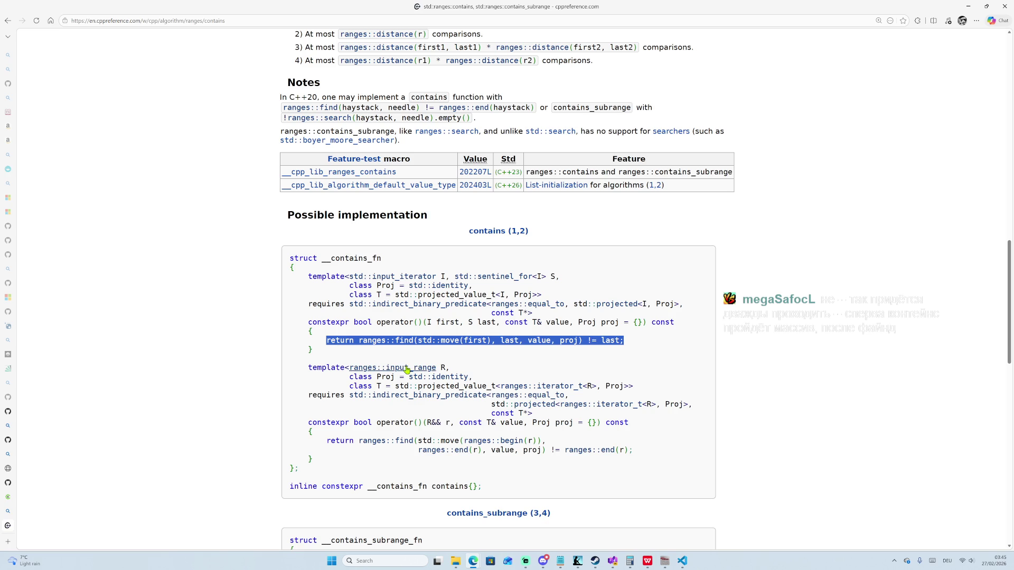
drag(647, 344, 255, 334)
click(277, 351)
drag(317, 338, 626, 341)
double_click(354, 259)
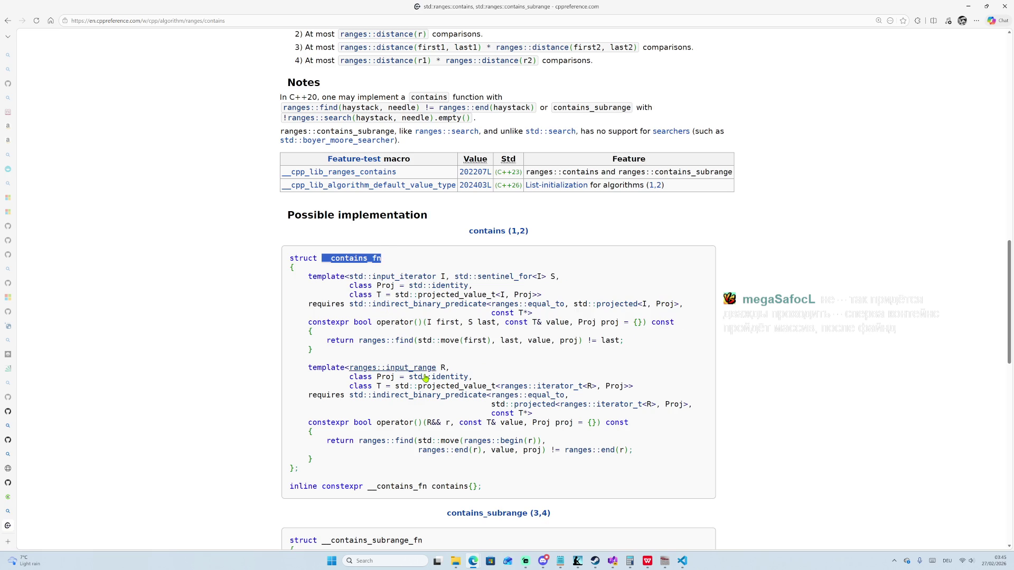
scroll(421, 417, down, 1)
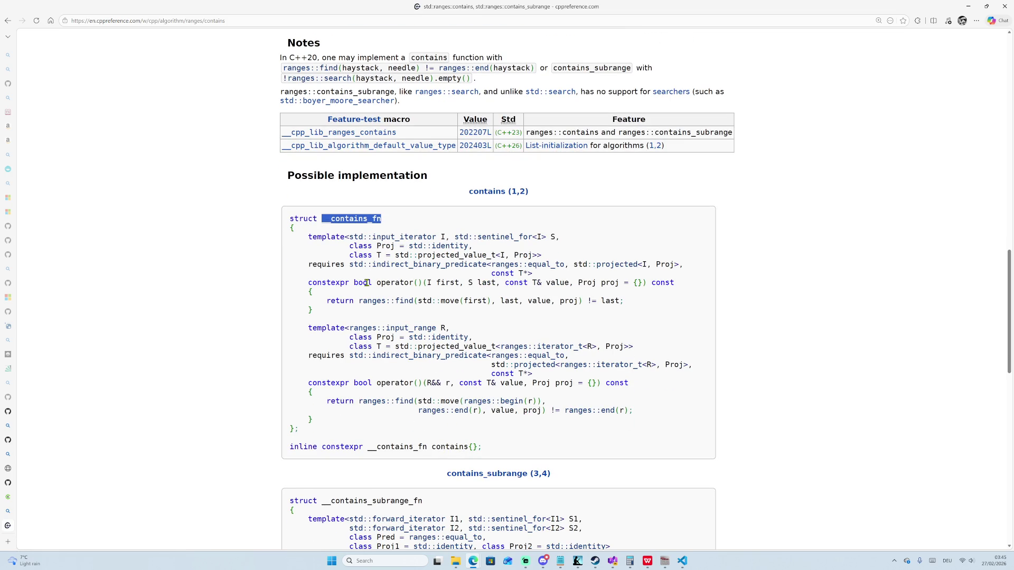
Highlight the whole 'return ranges::find(std::move(first), last, value, proj) != last;' line, then return to Compiler Explorer.
drag(628, 304, 372, 304)
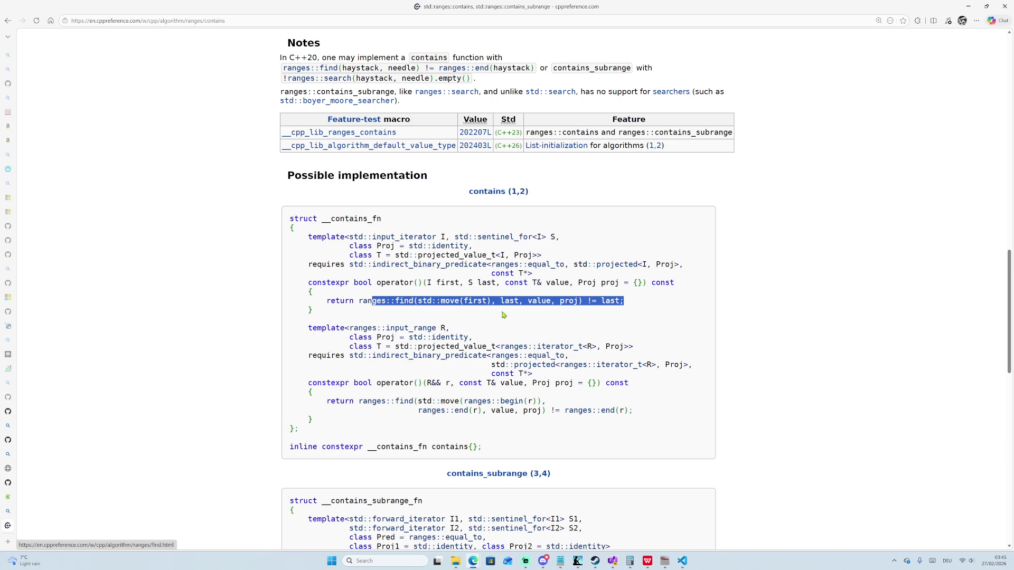
click(544, 300)
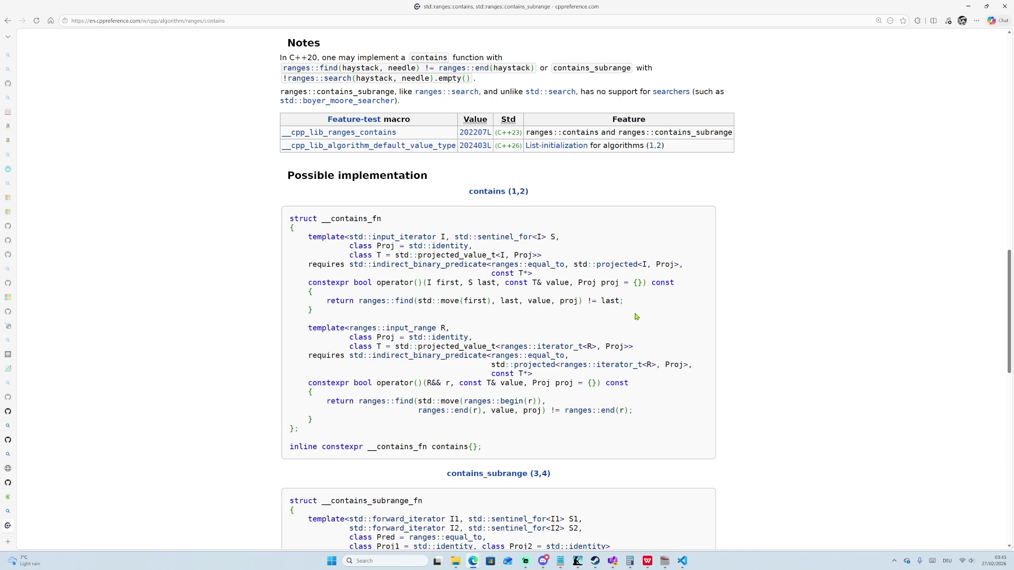
drag(628, 302, 317, 298)
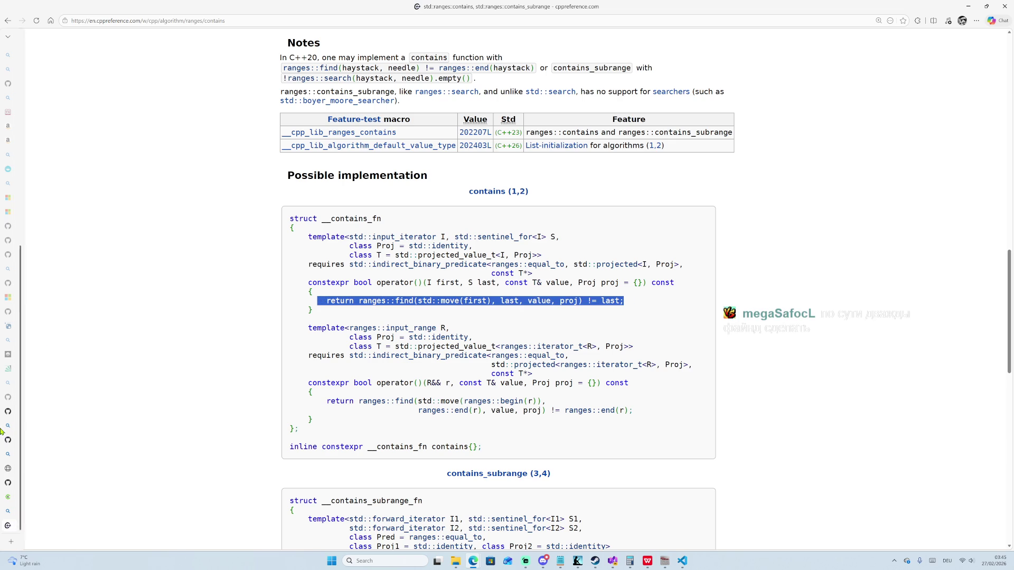
mouse_move(5, 457)
mouse_move(30, 473)
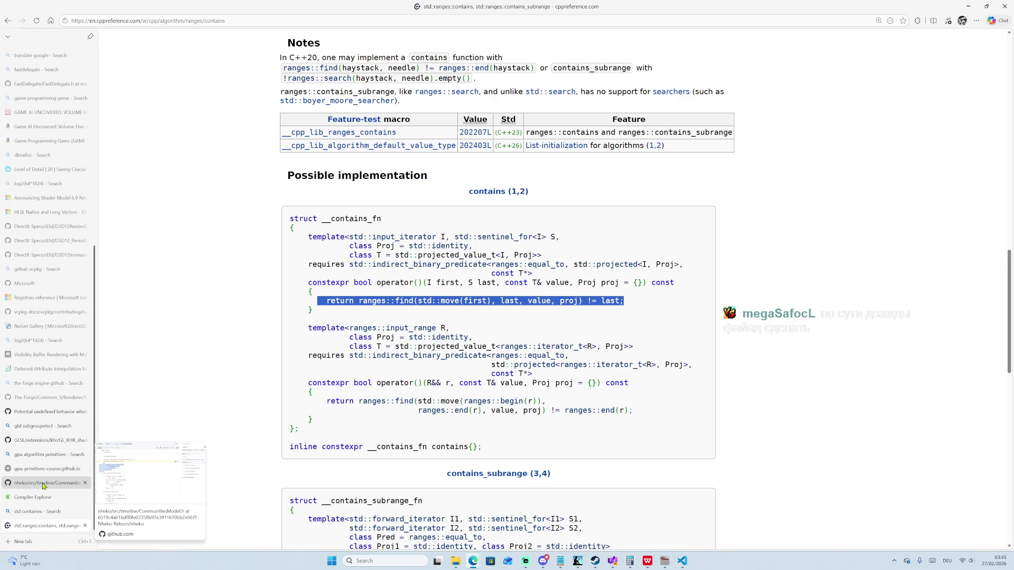
click(37, 511)
Change the find call on line 30 to std::ranges::contains.
click(41, 501)
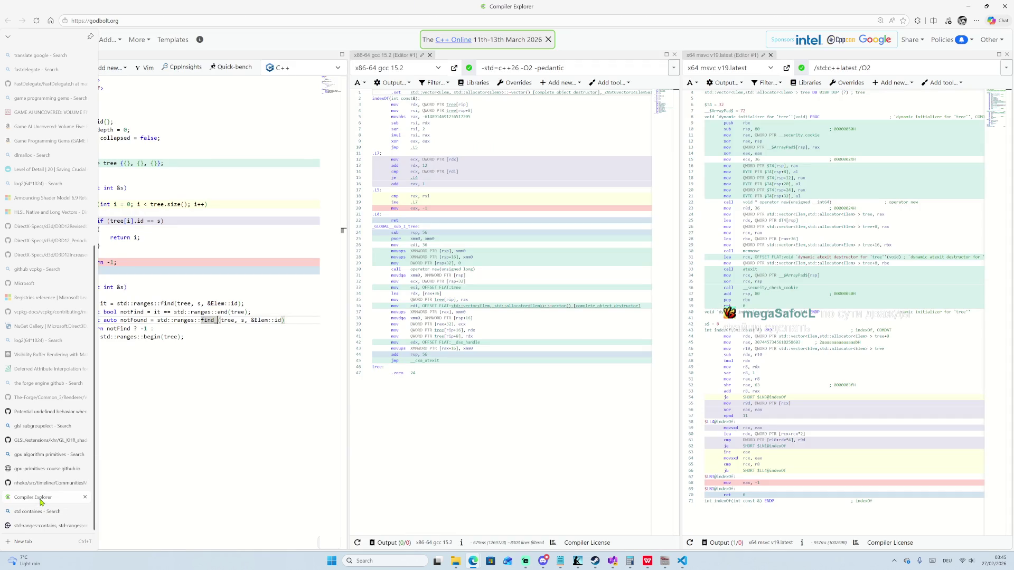
text(cons)
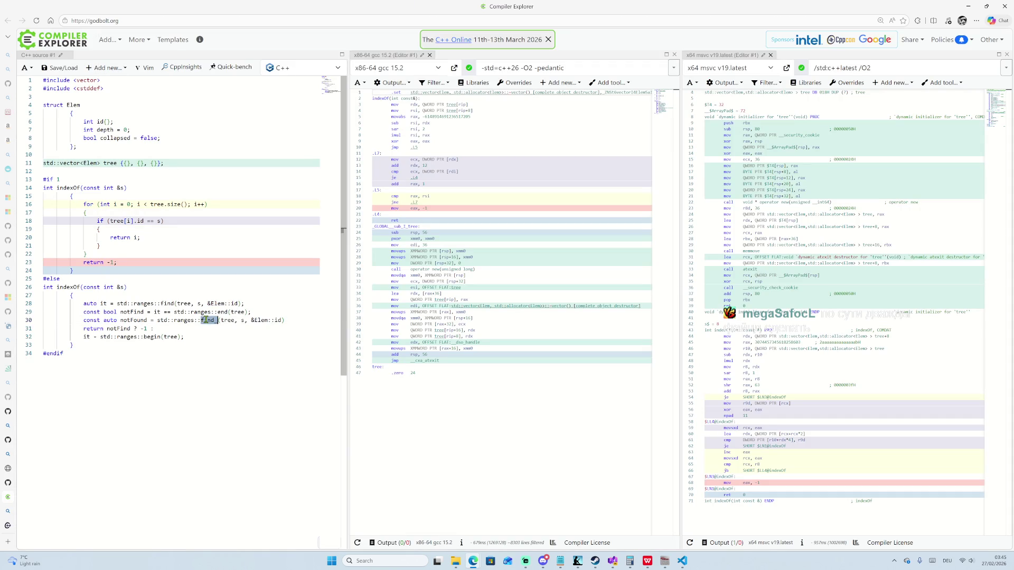
key(BackSpace)
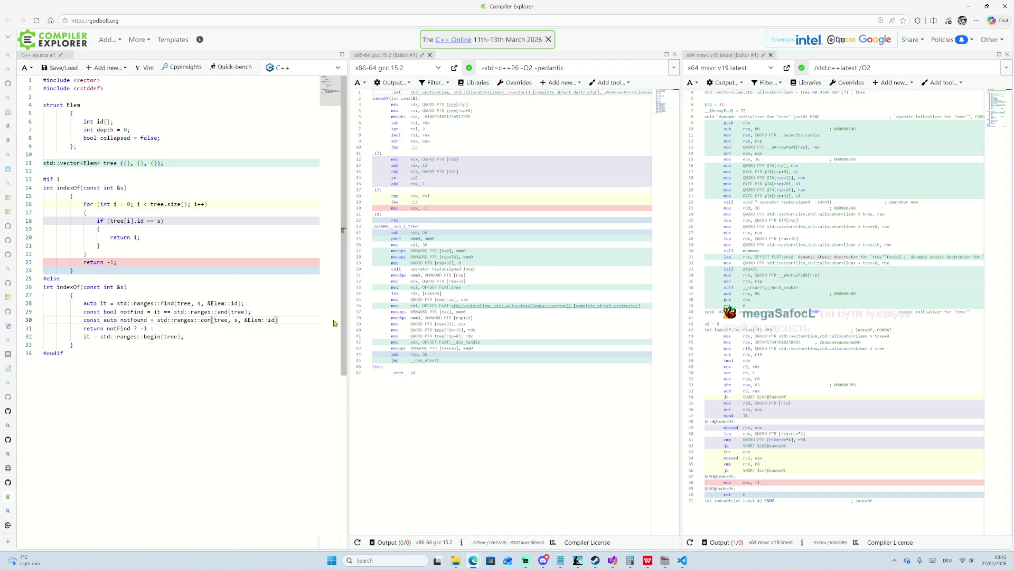
text(a)
key(BackSpace)
text(tains)
Try deleting the old find and notFind lines and renaming to notFound, then undo it.
drag(255, 312, 242, 296)
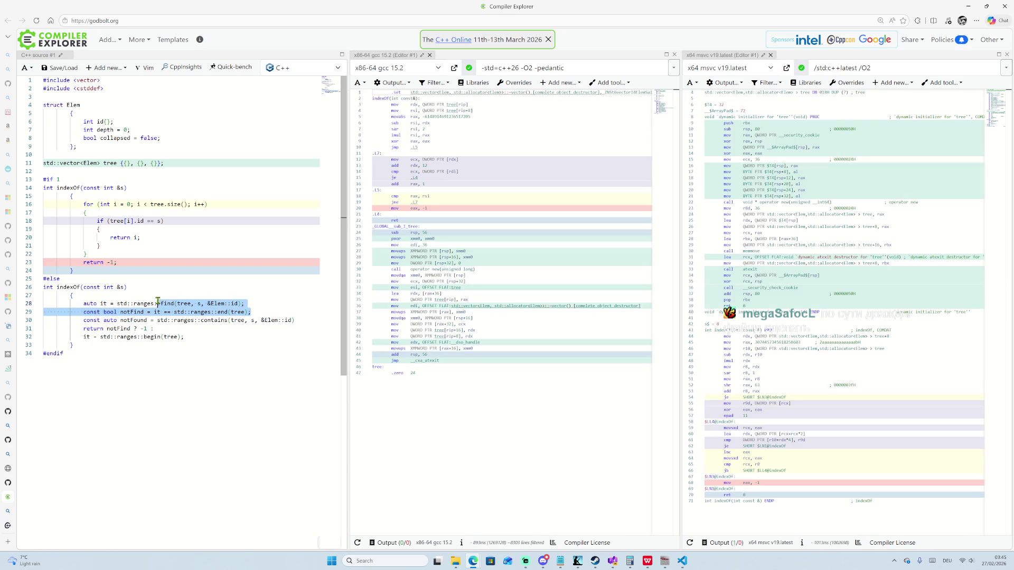
key(Delete)
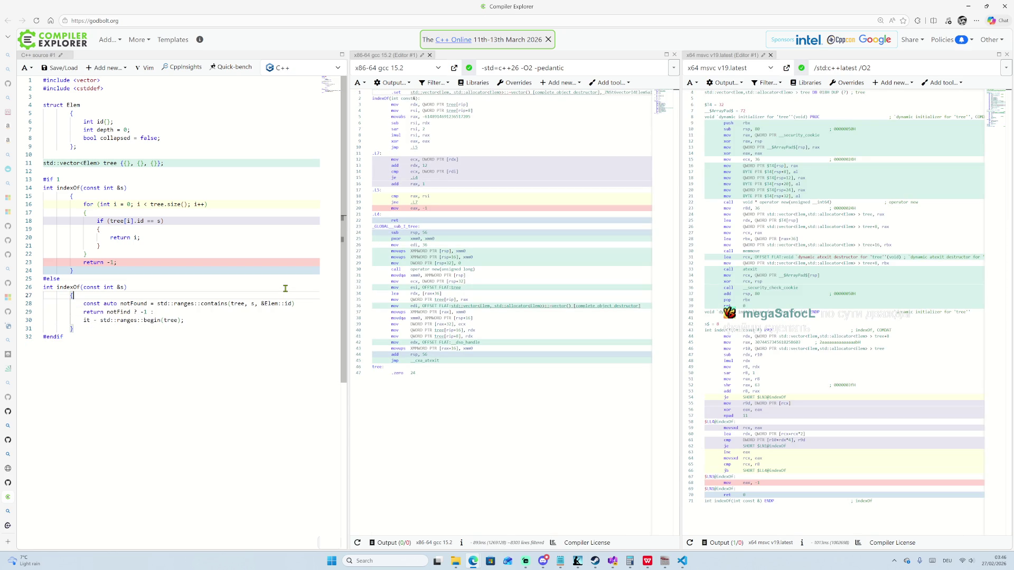
double_click(134, 304)
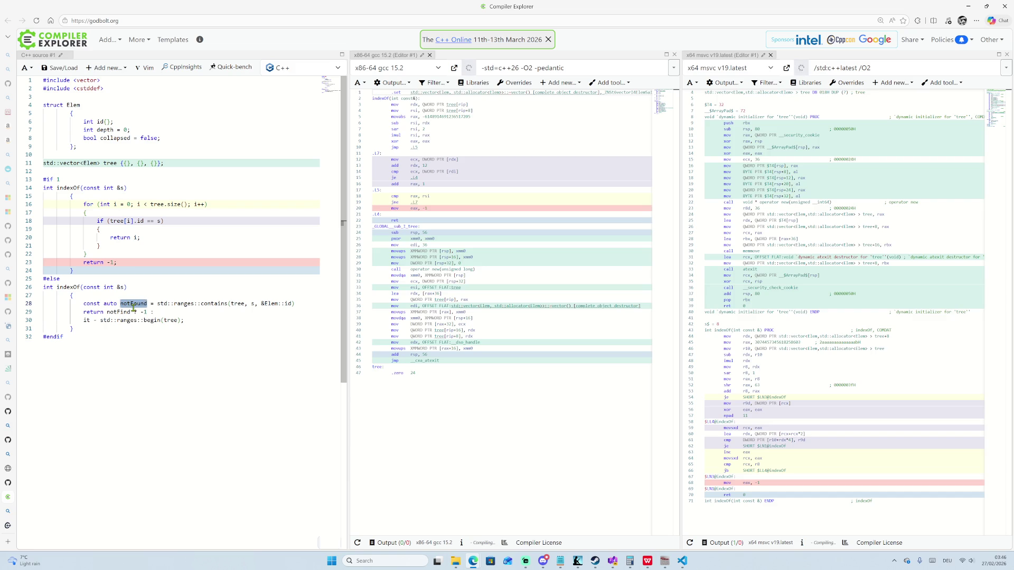
double_click(120, 312)
text(notFound)
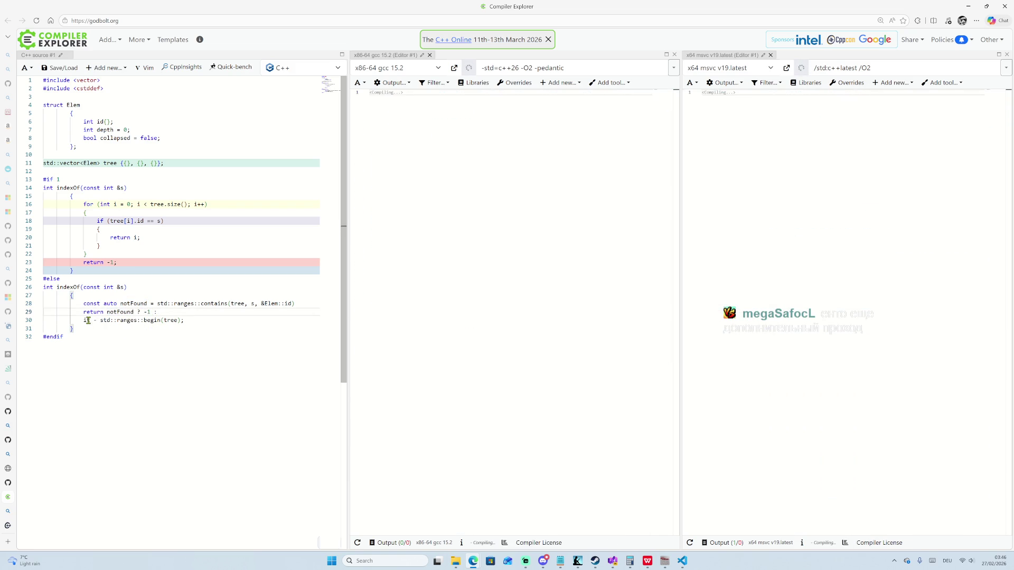
drag(83, 320, 185, 321)
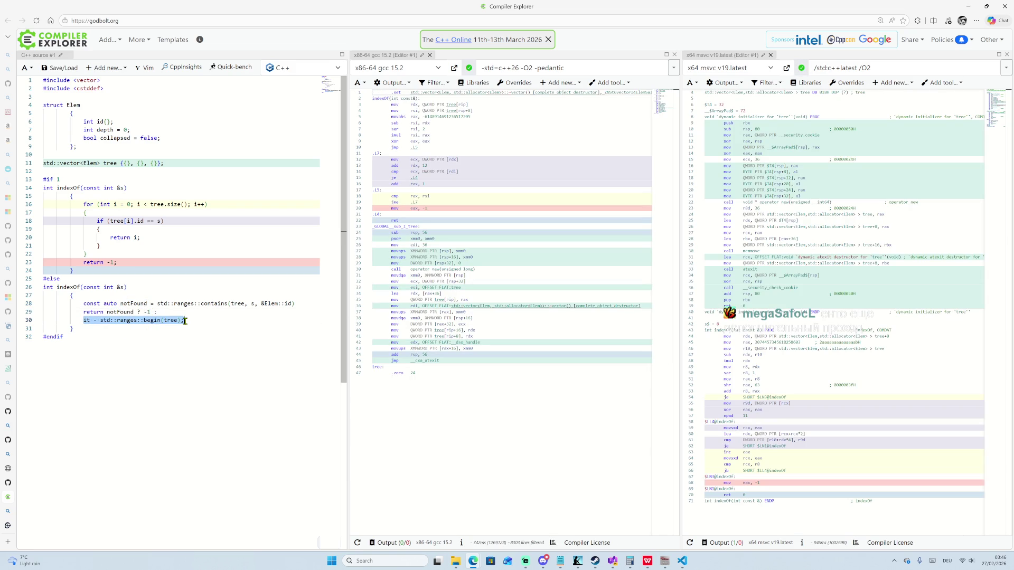
key(ctrl+z)
key(ctrl+z)
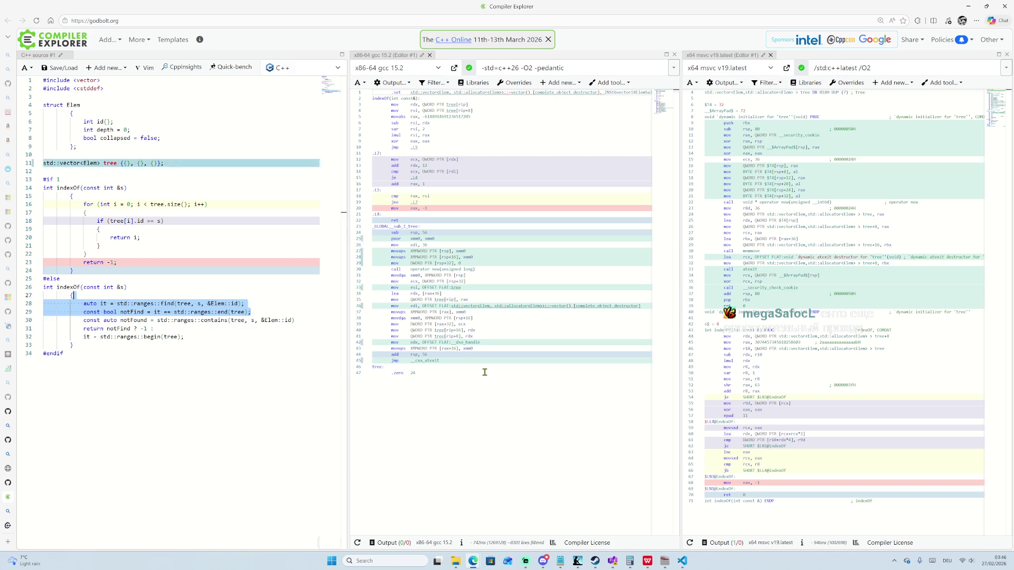
Bring the Edge browser window back to the front from the taskbar.
click(612, 565)
click(612, 565)
mouse_move(544, 564)
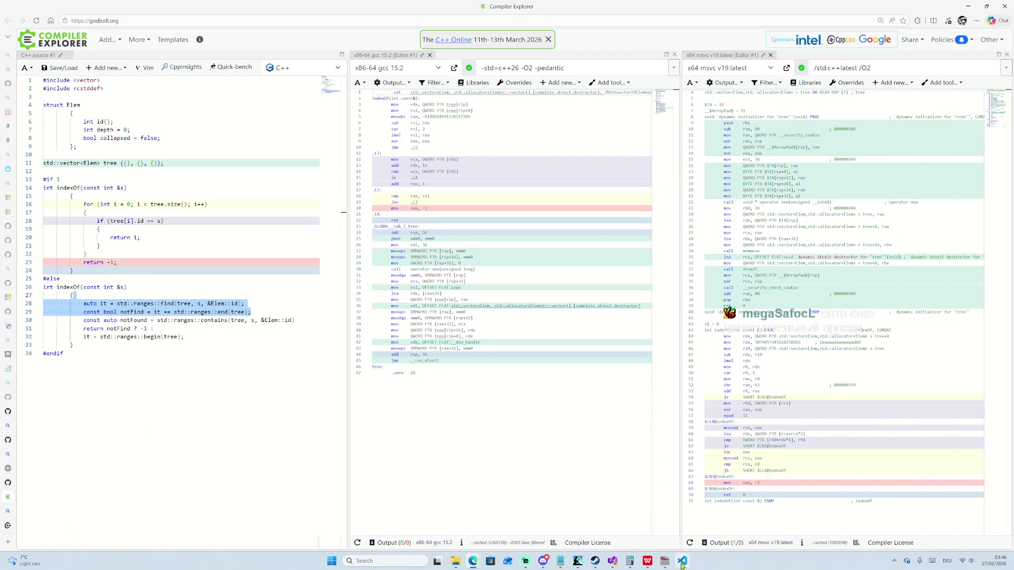
mouse_move(682, 563)
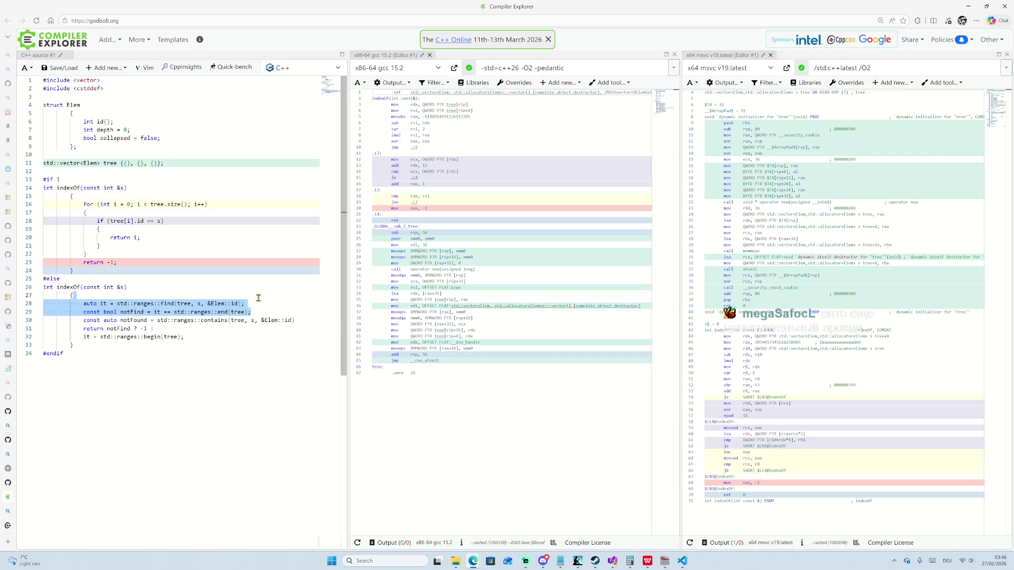
mouse_move(473, 561)
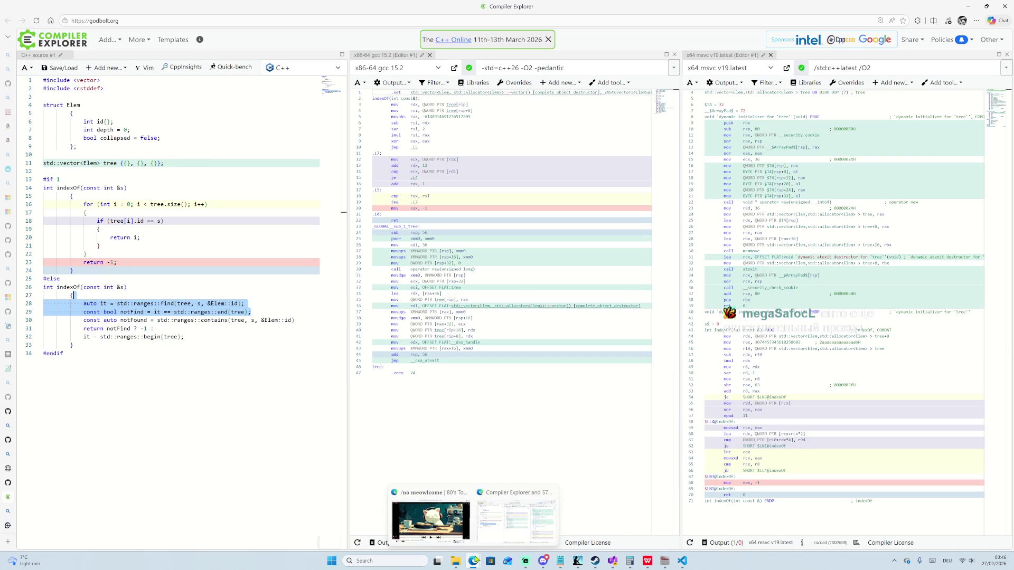
click(508, 521)
mouse_move(20, 505)
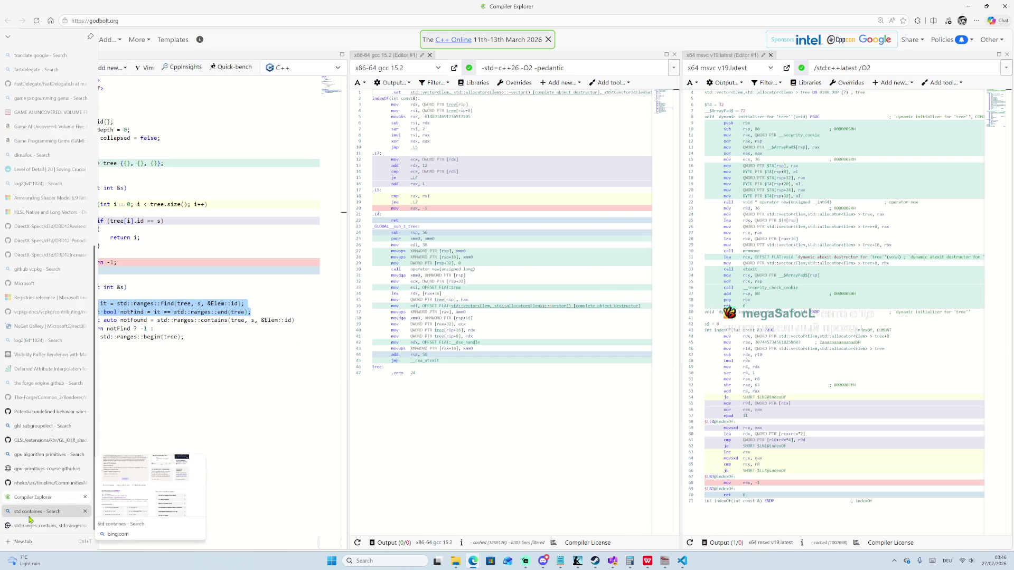
Return to the std::ranges::contains page and scroll through its Example and See also sections.
click(32, 526)
scroll(305, 388, down, 3)
scroll(305, 388, down, 10)
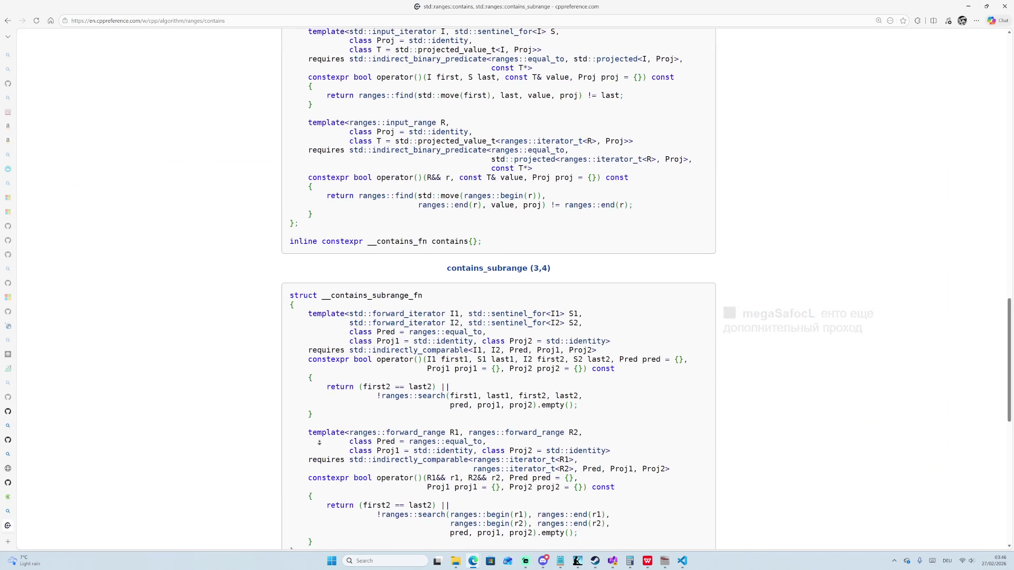
scroll(199, 367, down, 1)
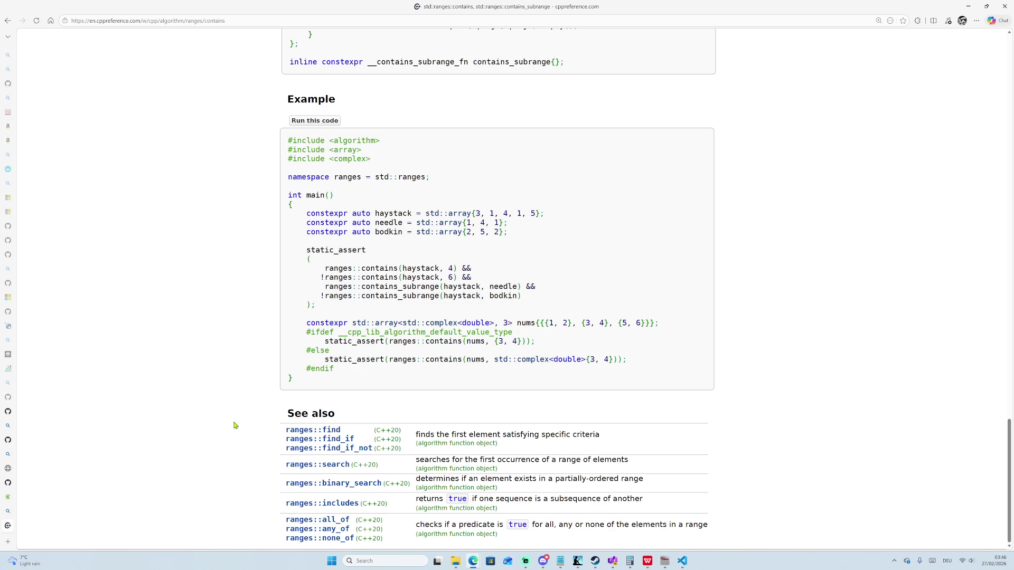
scroll(240, 446, up, 20)
middle_click(241, 342)
scroll(241, 341, down, 10)
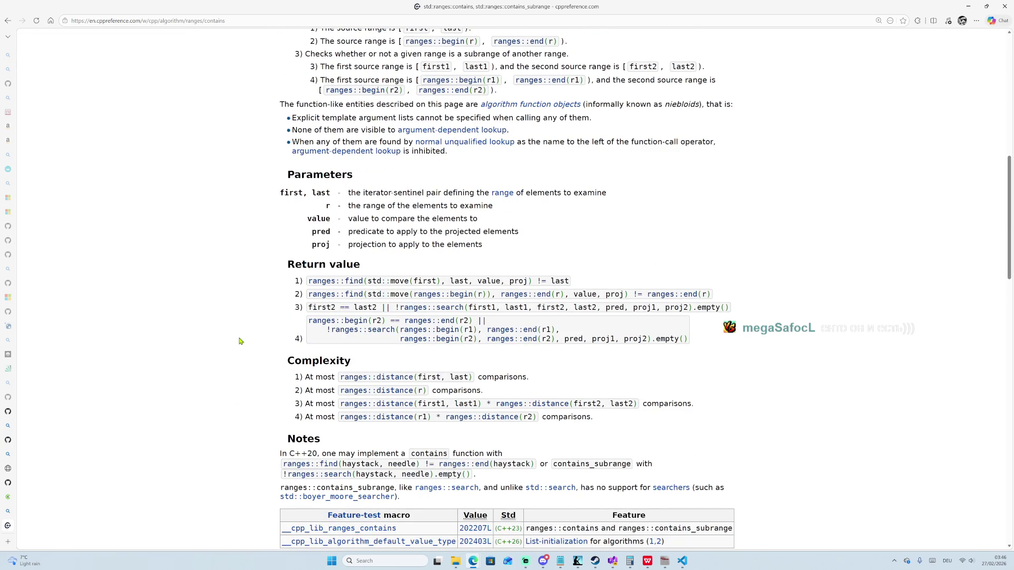
middle_click(239, 340)
scroll(239, 340, down, 1)
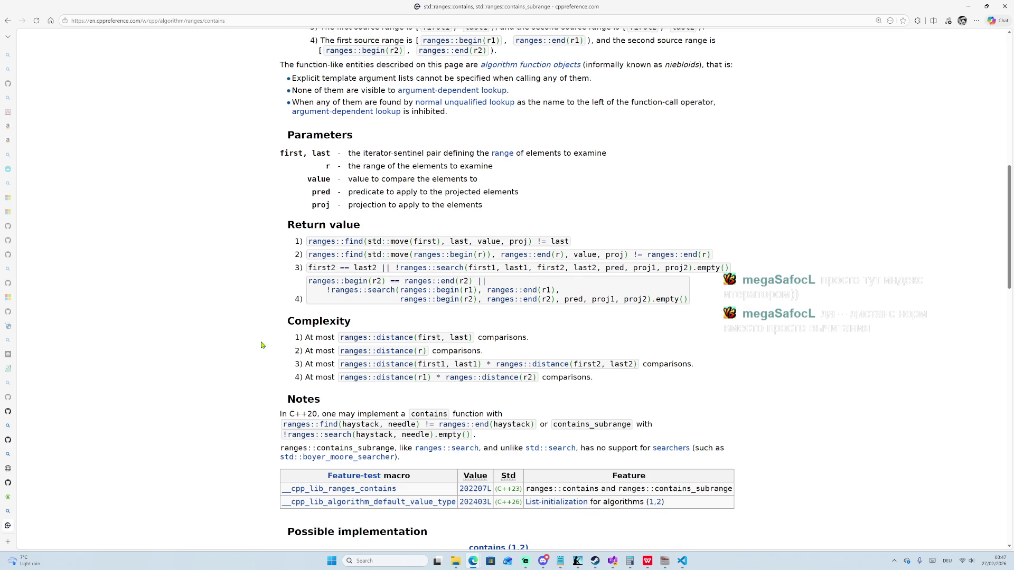
Scroll back to Complexity and open the linked std::ranges::distance reference page.
scroll(259, 349, down, 2)
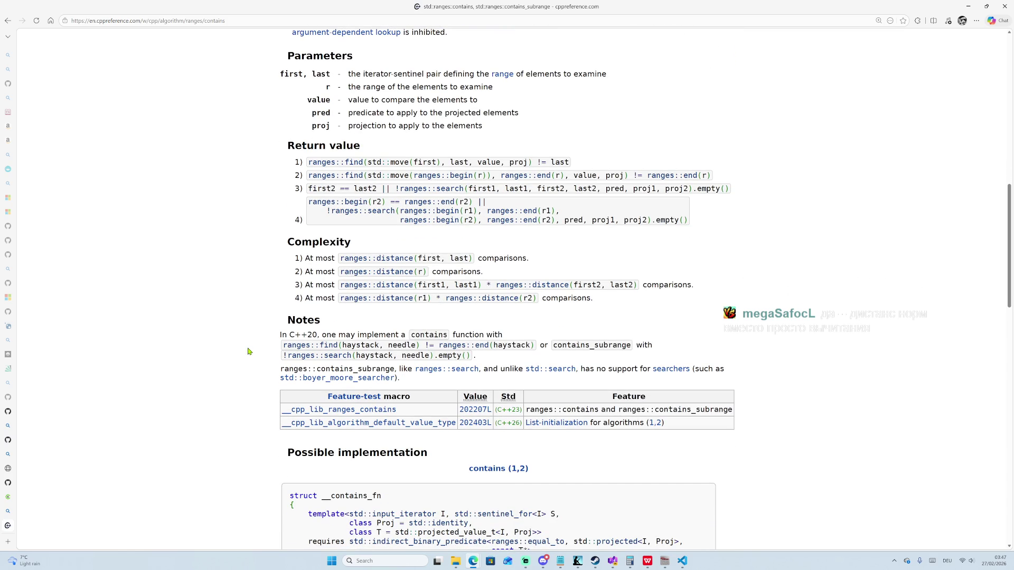
scroll(249, 351, down, 1)
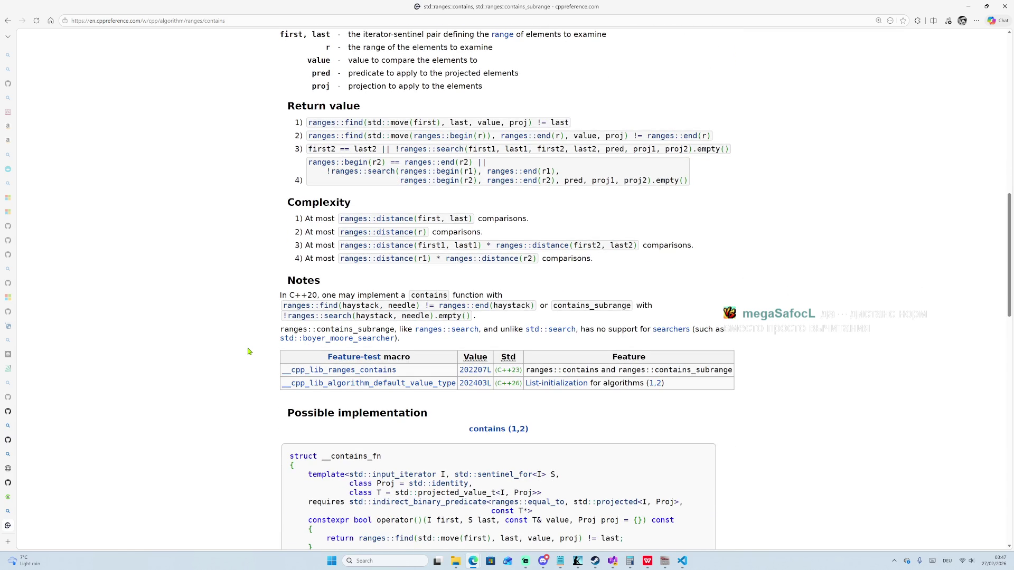
scroll(248, 351, down, 1)
scroll(249, 351, up, 2)
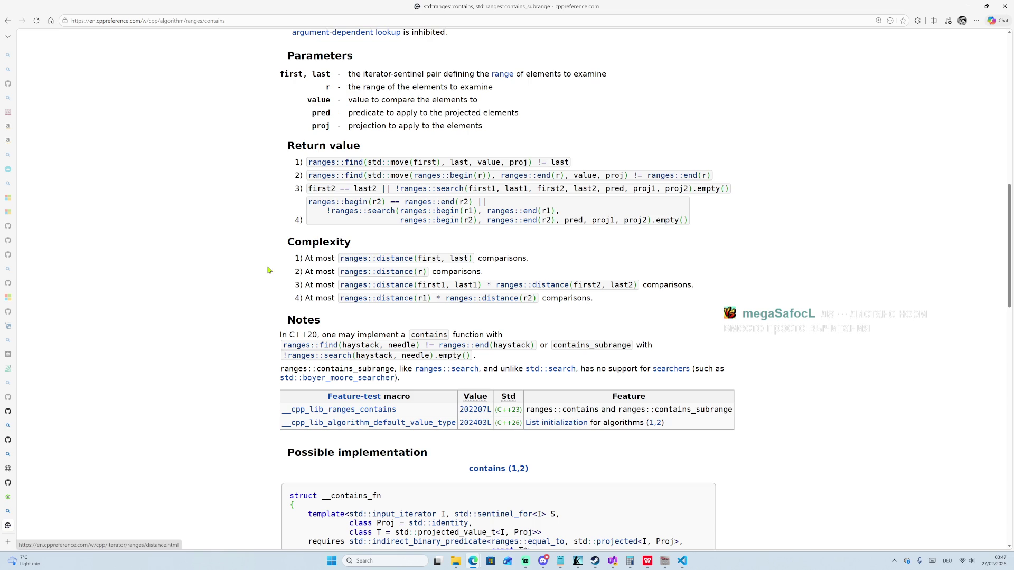
click(371, 259)
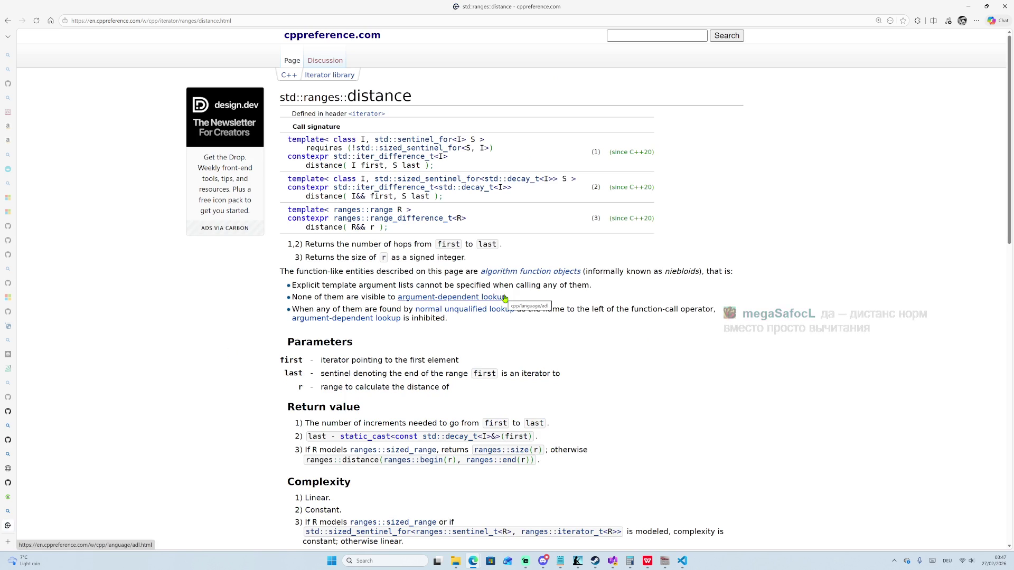
Read down to the std::ranges::distance Example, then go back to the Compiler Explorer indexOf code.
scroll(505, 299, down, 1)
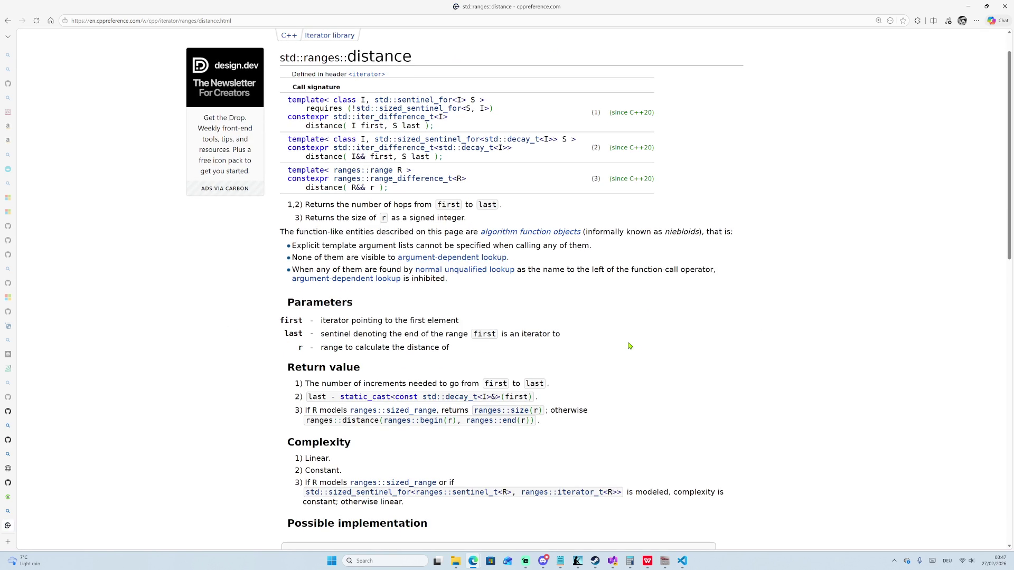
scroll(630, 346, down, 6)
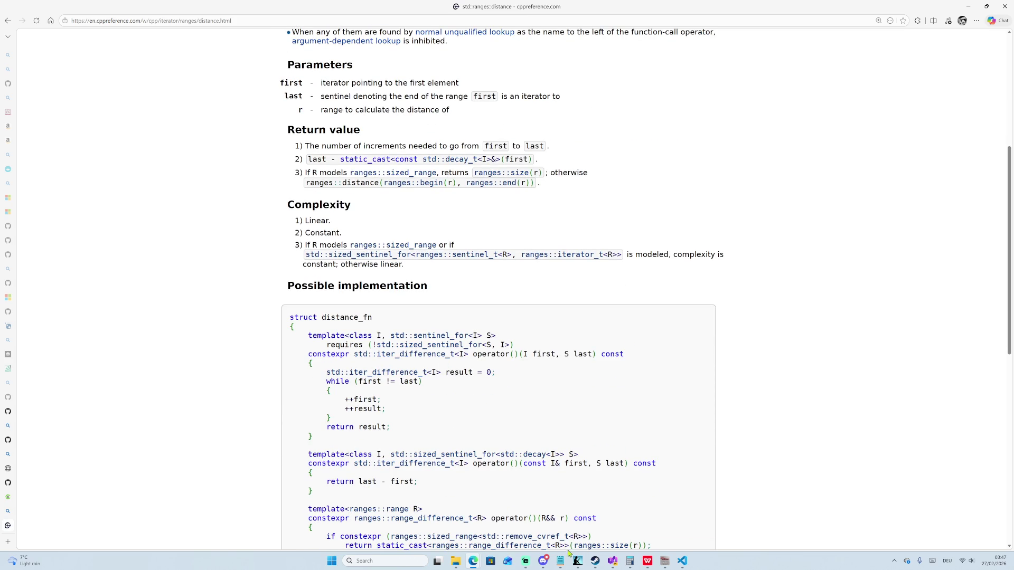
scroll(428, 412, down, 9)
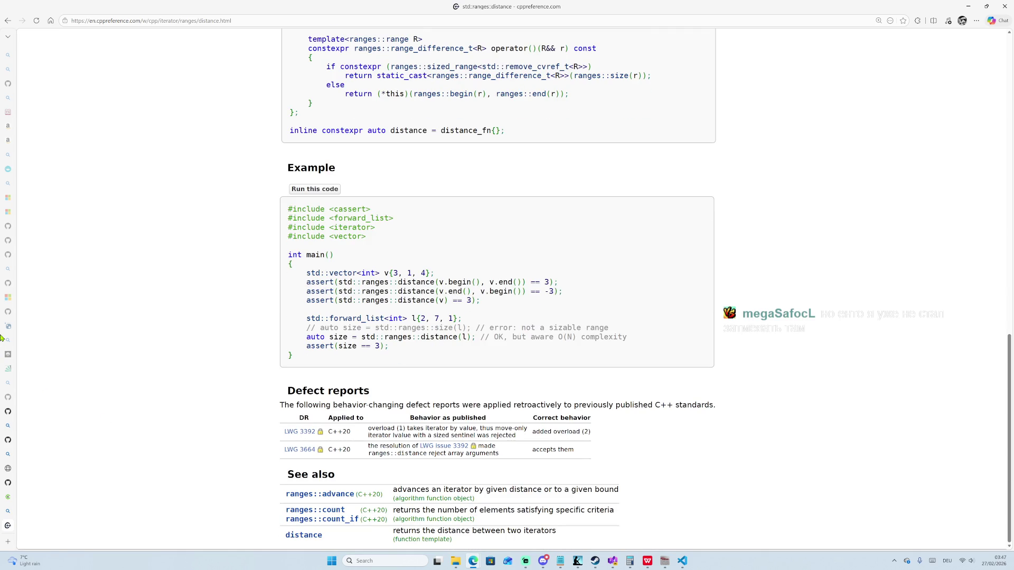
mouse_move(2, 337)
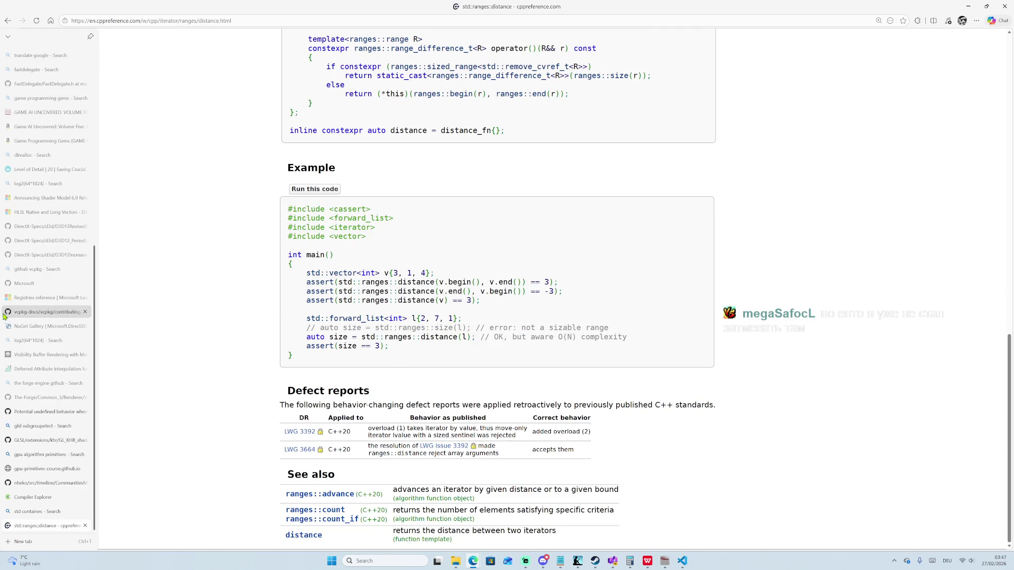
mouse_move(7, 275)
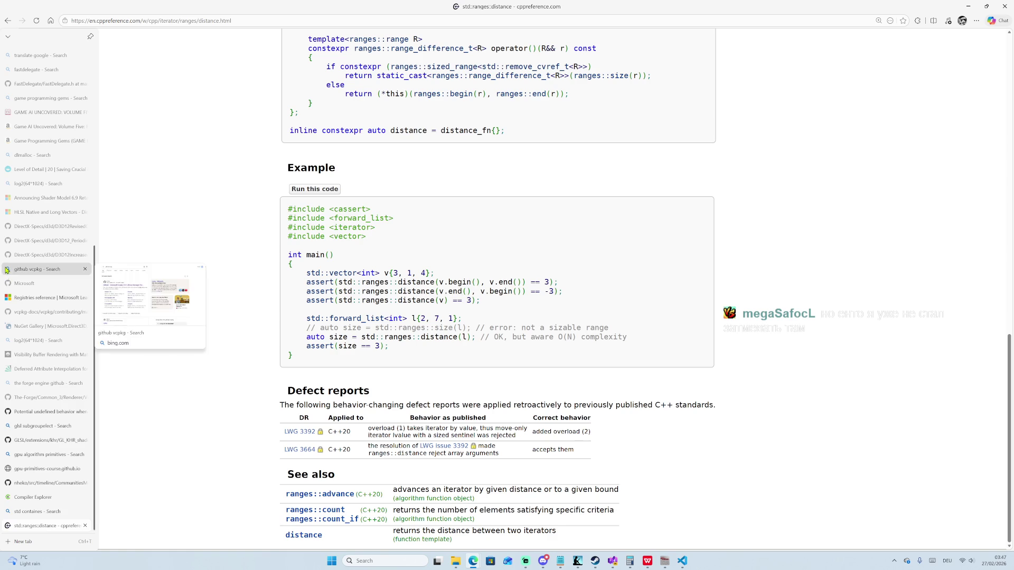
click(31, 497)
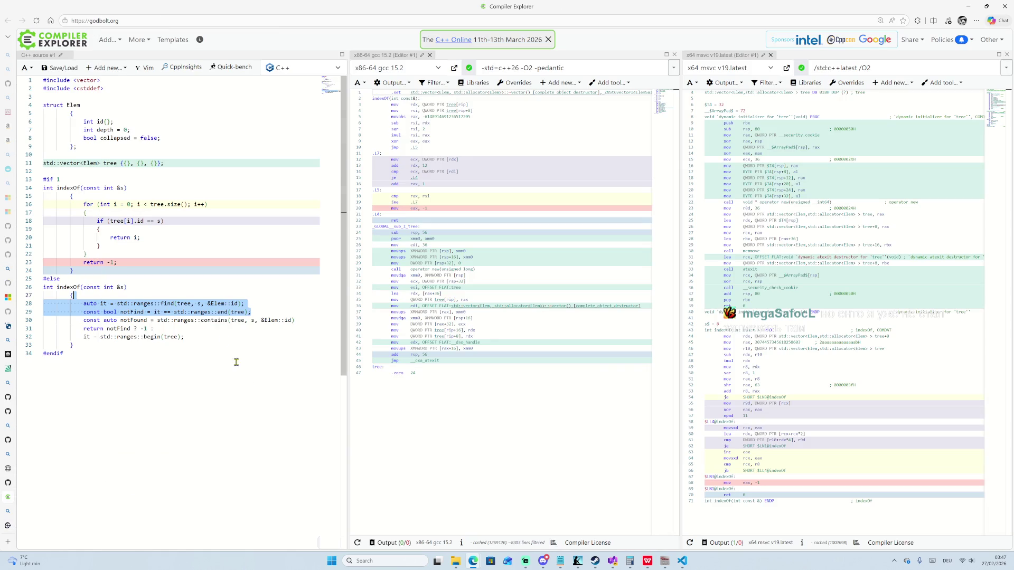
Insert a new 'std::distance(' line right after the opening brace of the ranges indexOf.
click(143, 312)
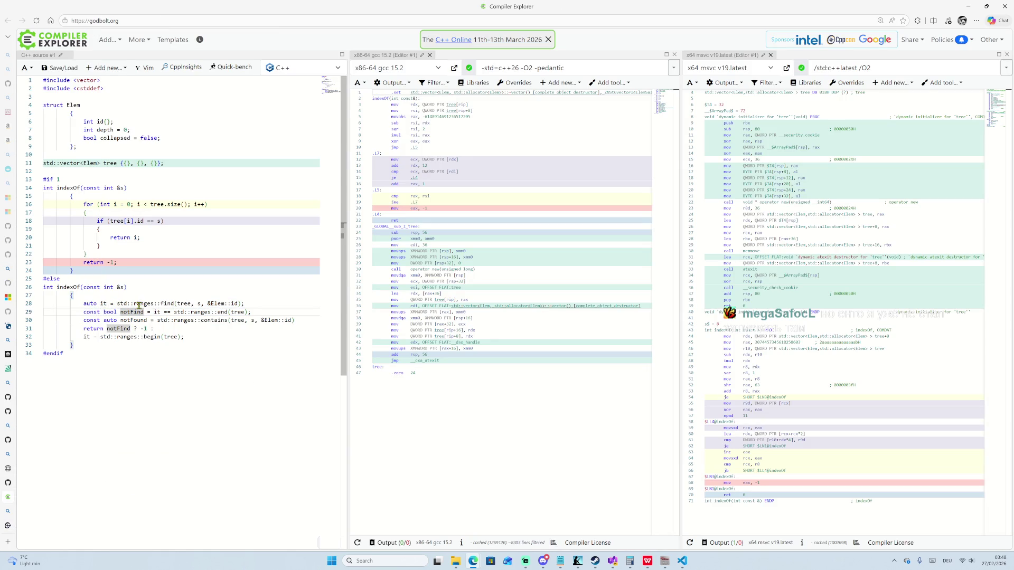
click(122, 299)
key(Return)
text(std::dist)
text(ance)
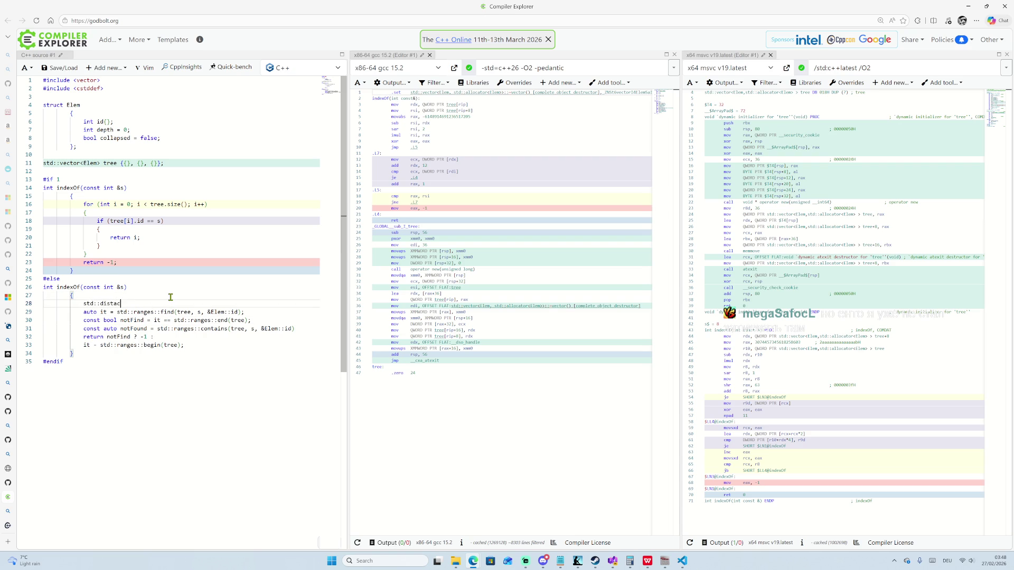
text(()
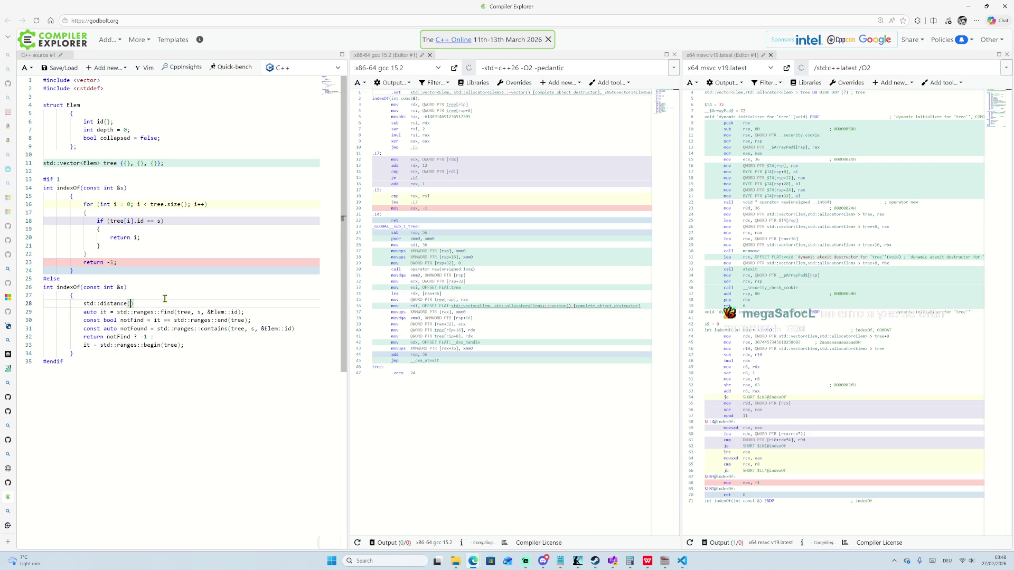
Mark the std::ranges::find call on line 29 and recheck the std::ranges::distance docs before returning.
drag(116, 312, 237, 312)
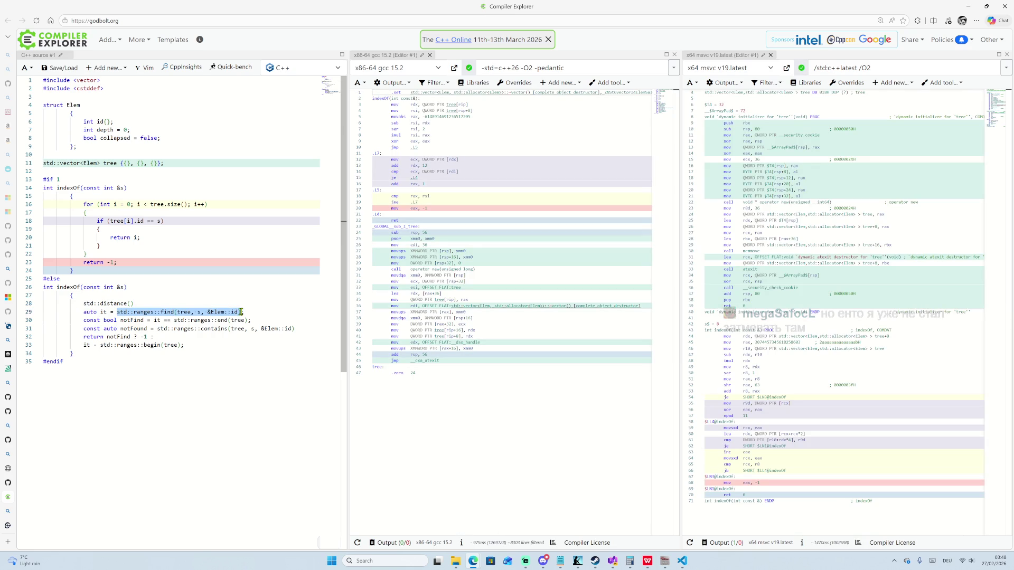
mouse_move(544, 562)
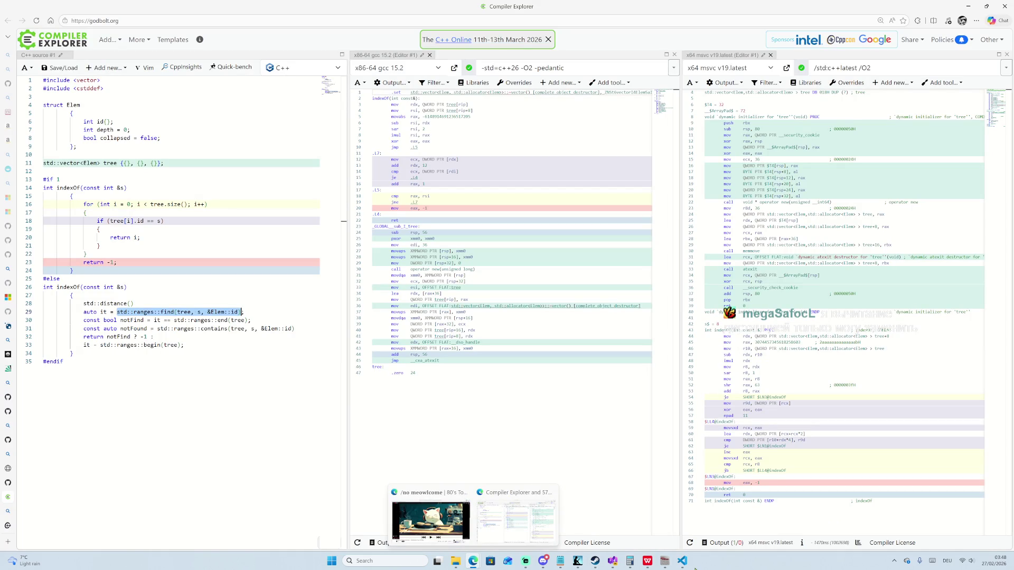
mouse_move(684, 562)
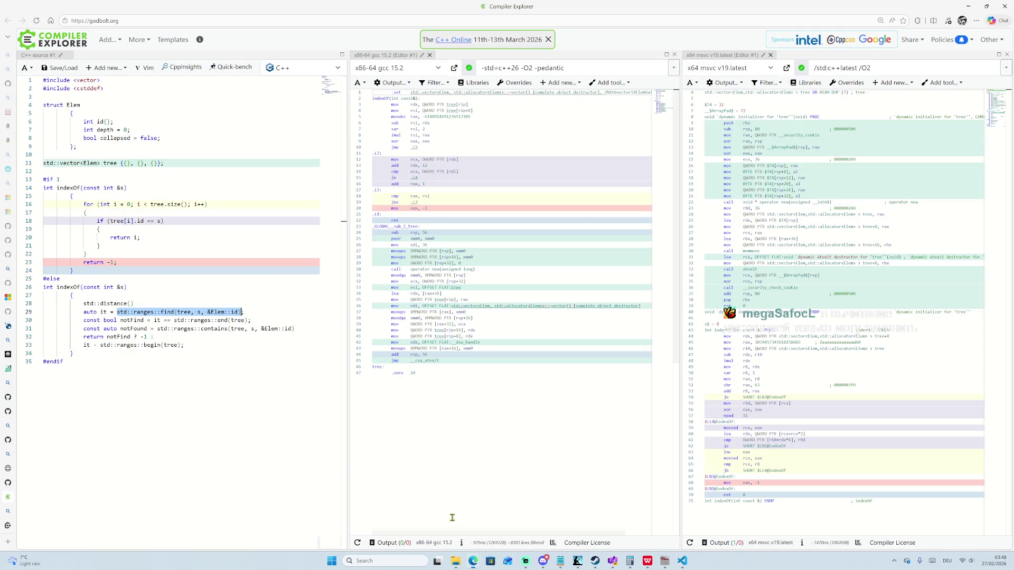
mouse_move(8, 525)
click(48, 525)
scroll(370, 314, up, 15)
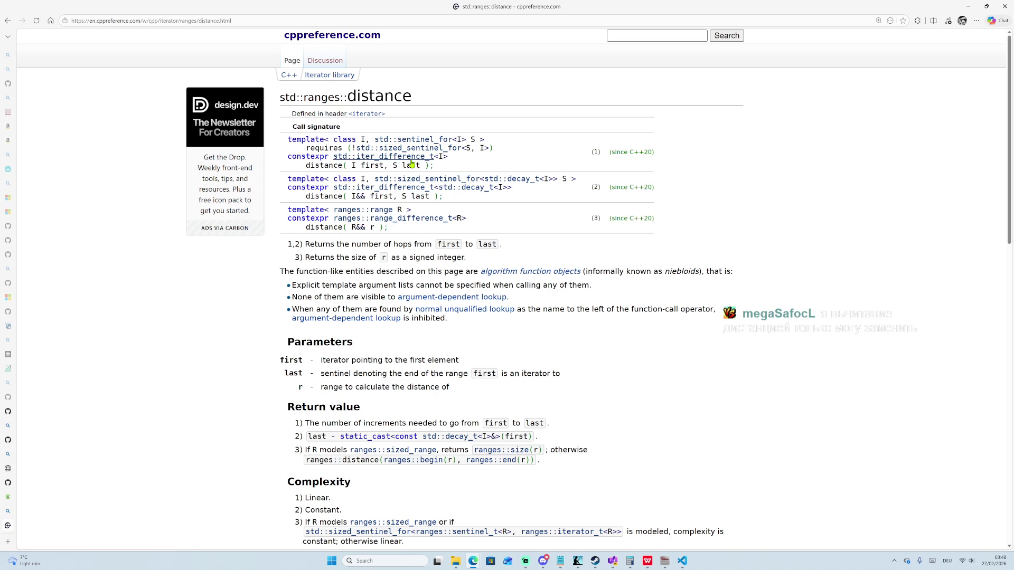
mouse_move(1, 417)
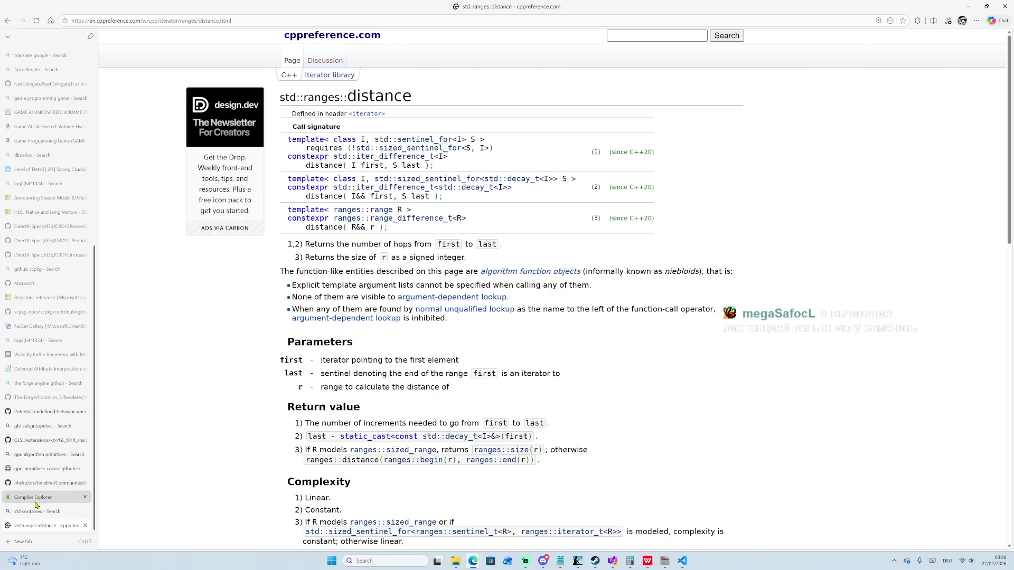
click(32, 497)
click(171, 313)
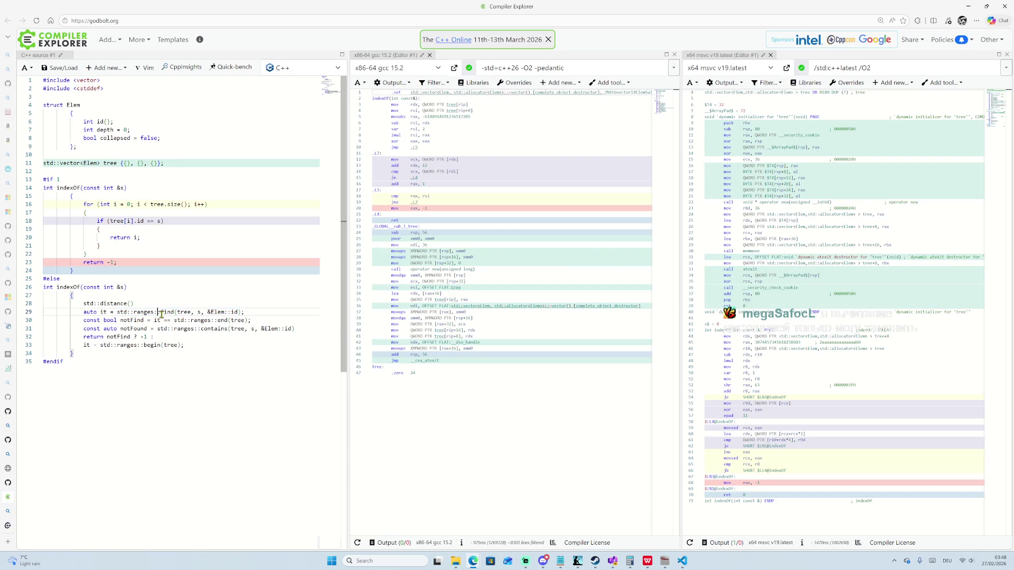
double_click(168, 312)
drag(83, 303, 247, 305)
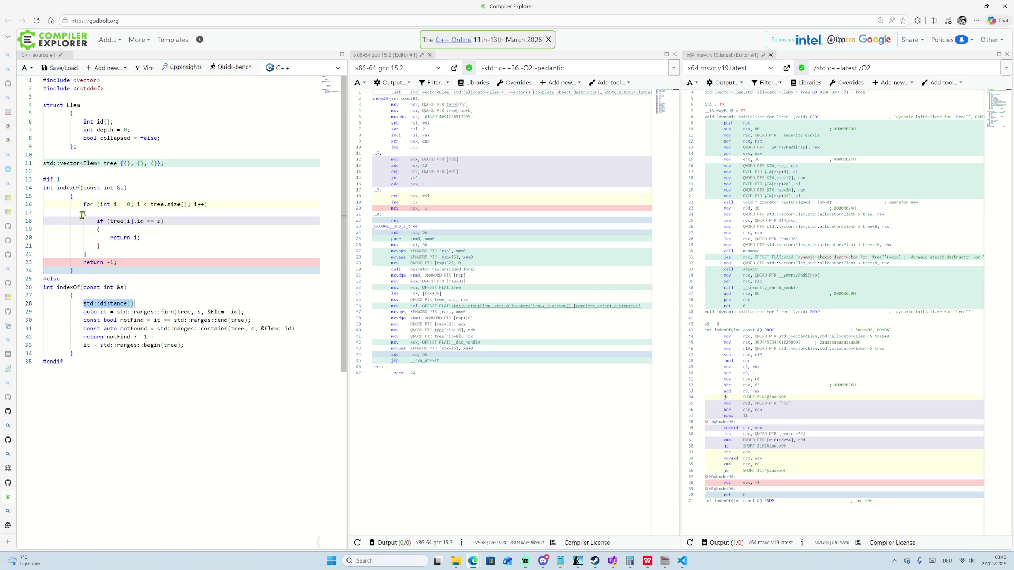
mouse_move(85, 204)
mouse_down()
mouse_move(90, 256)
mouse_move(125, 263)
mouse_up()
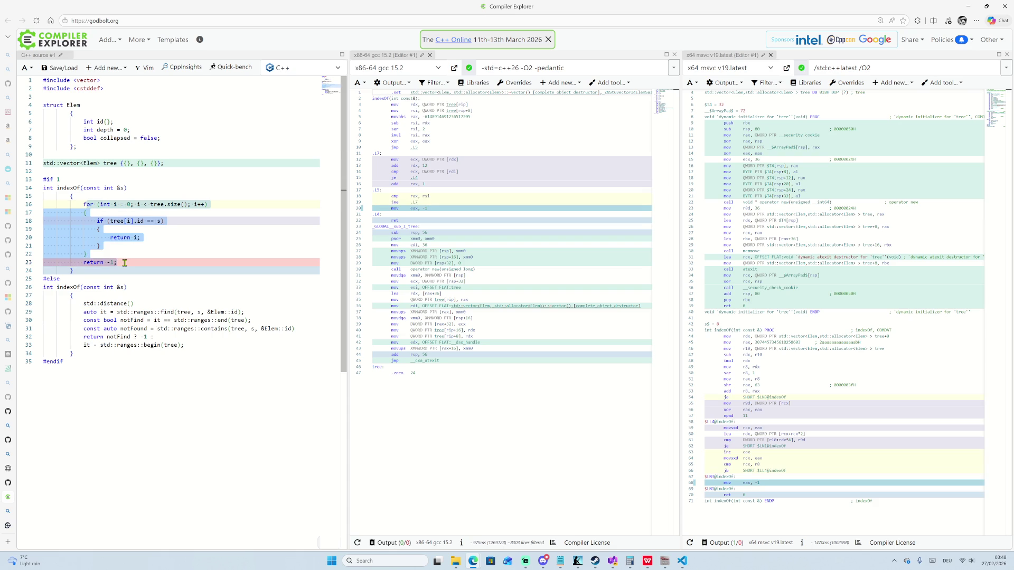
click(80, 204)
drag(81, 204, 135, 262)
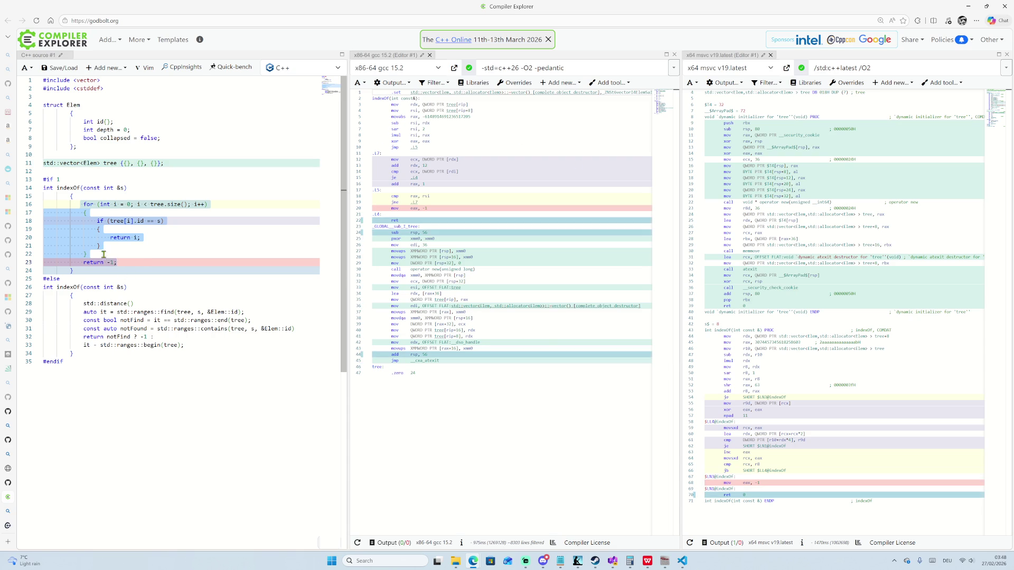
click(131, 262)
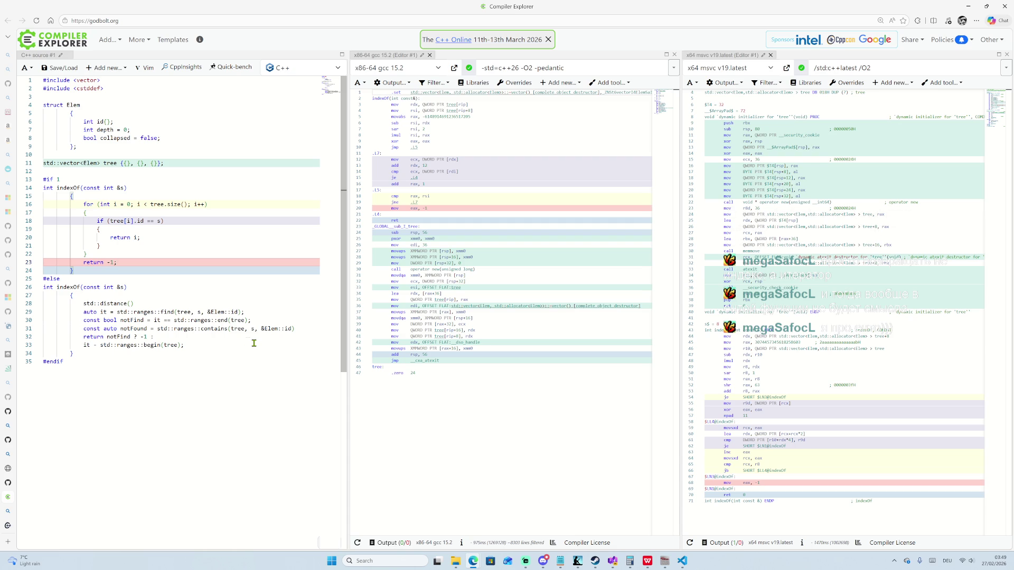
Delete the unfinished std::distance() line and its empty line.
drag(83, 303, 134, 304)
key(BackSpace)
key(BackSpace)
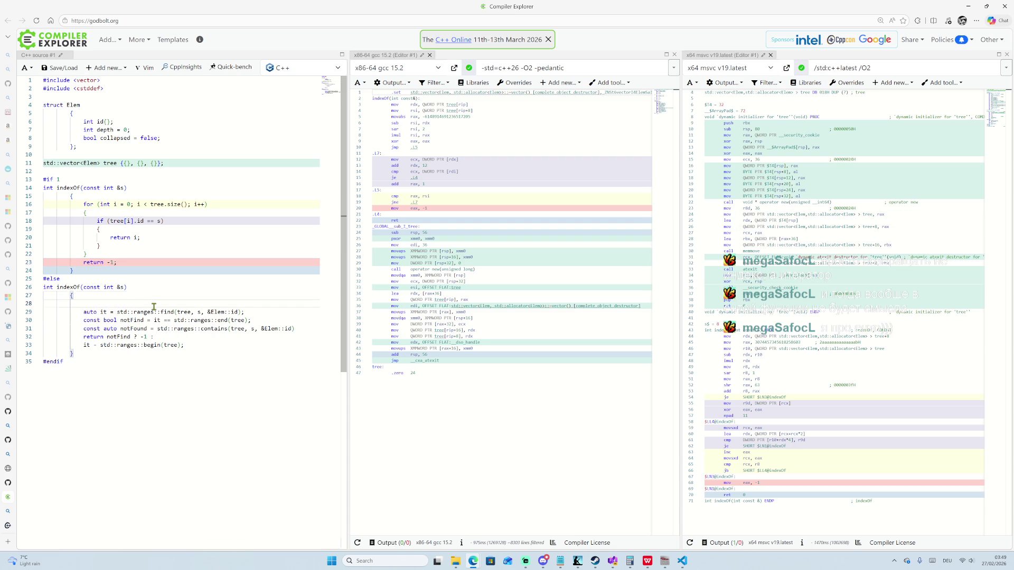
key(BackSpace)
key(Down)
key(Down)
key(Down)
key(Down)
Move the end comparison from line 29 over the std::ranges::contains call on line 30.
key(End)
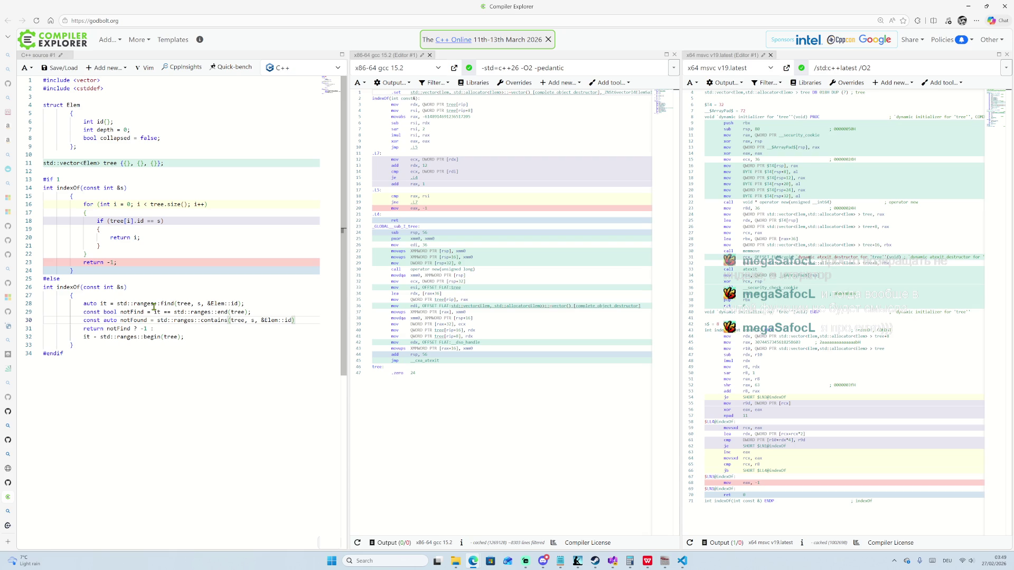
drag(153, 312, 270, 313)
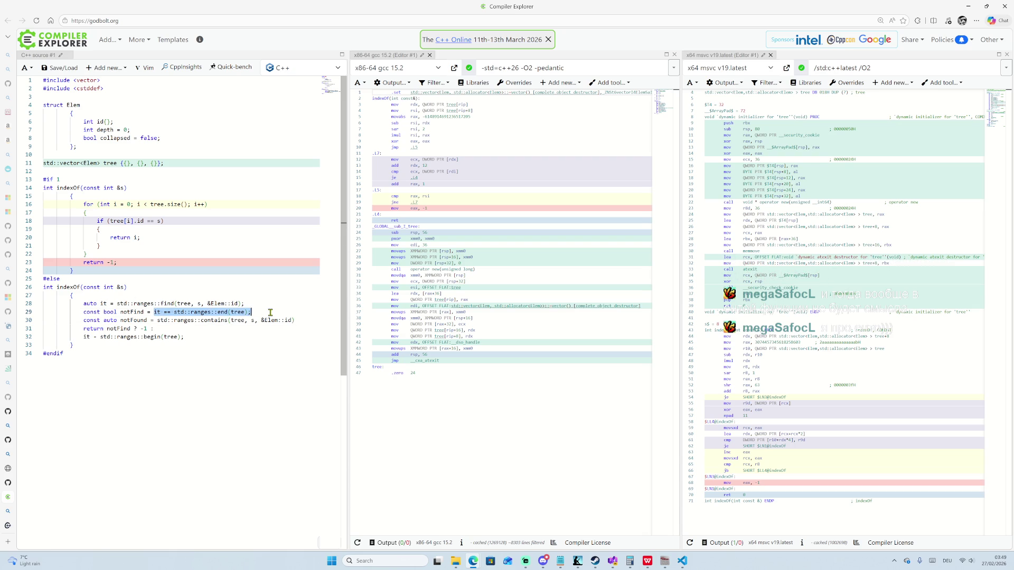
key(ctrl+x)
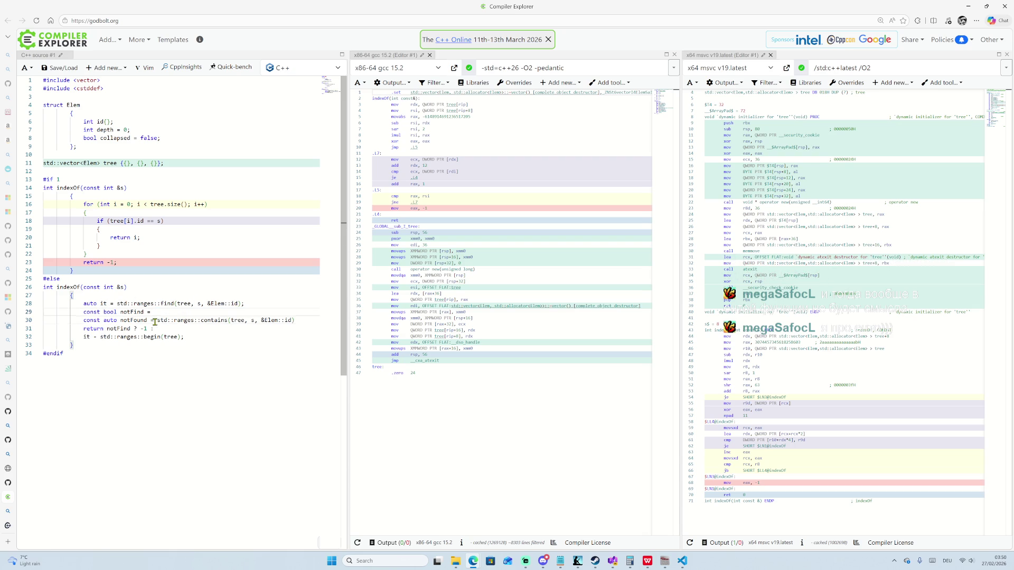
drag(154, 320, 282, 320)
key(shift+End)
key(ctrl+v)
Delete the leftover notFind declaration and change #if 1 to #if 0.
click(234, 311)
key(shift+Home)
key(shift+Home)
key(BackSpace)
key(BackSpace)
click(242, 328)
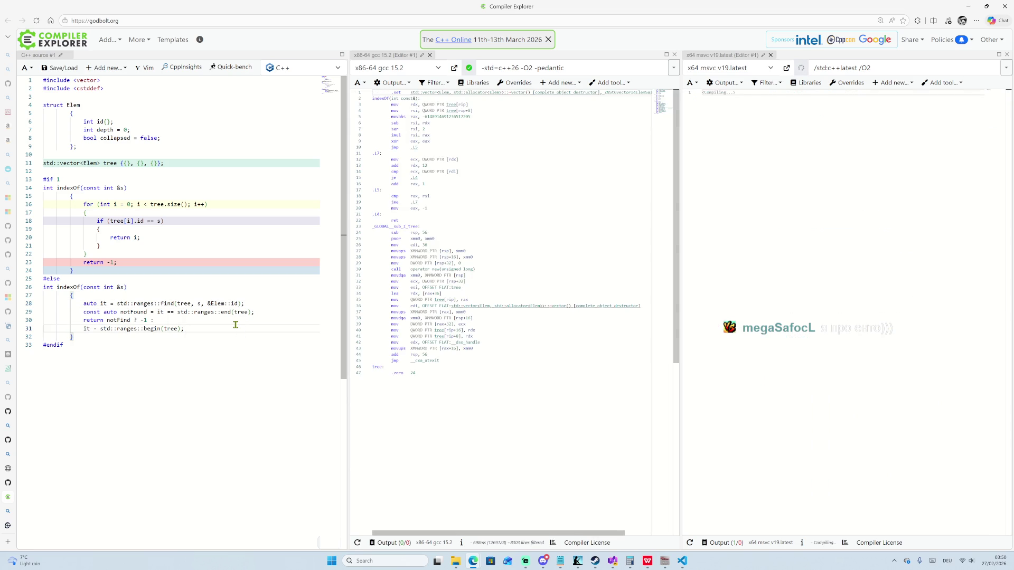
double_click(67, 179)
text(0)
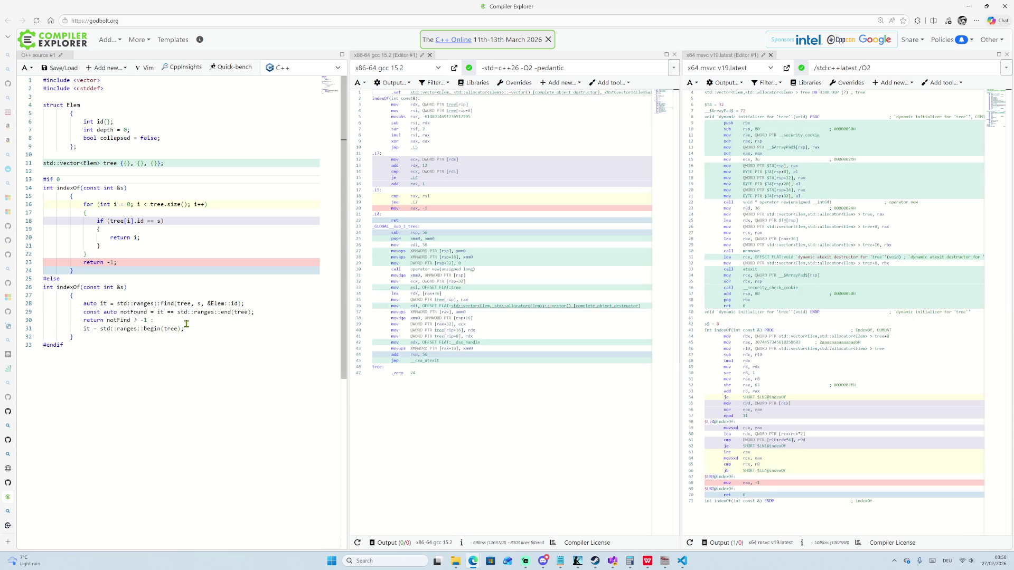
Rename notFind to notFound in the return statement on line 30.
click(159, 313)
key(shift+End)
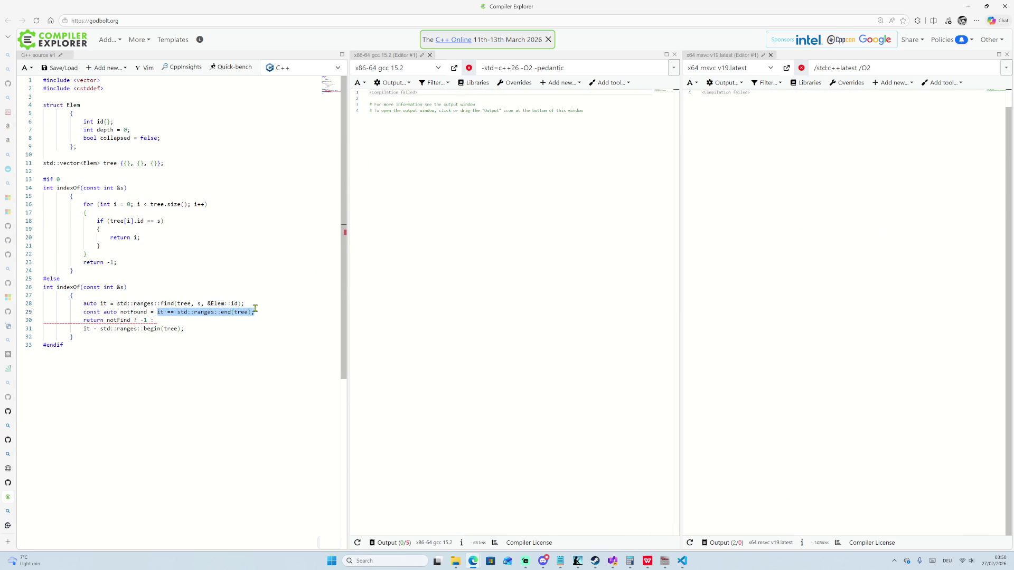
double_click(140, 312)
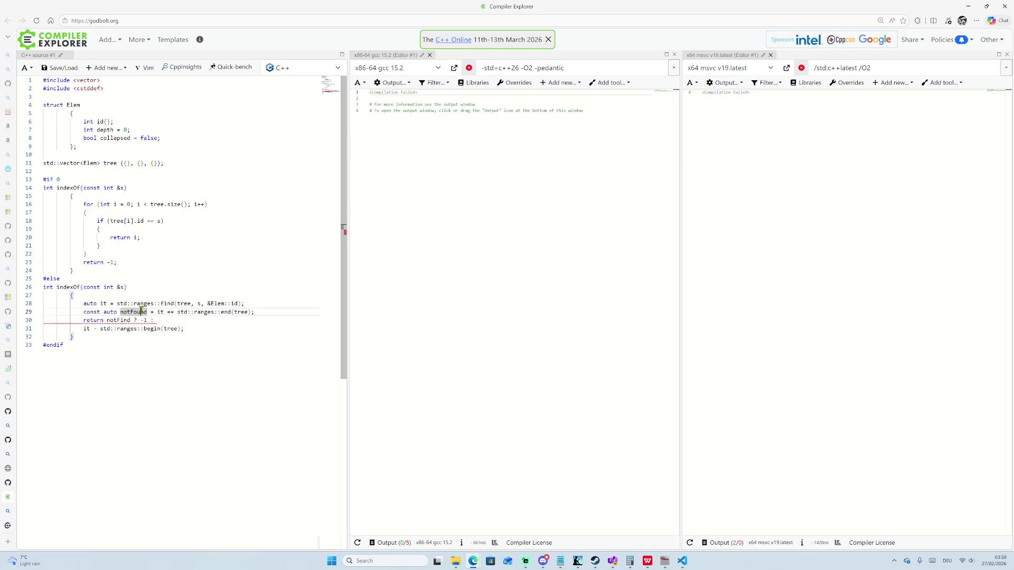
key(ctrl+c)
double_click(118, 320)
key(ctrl+v)
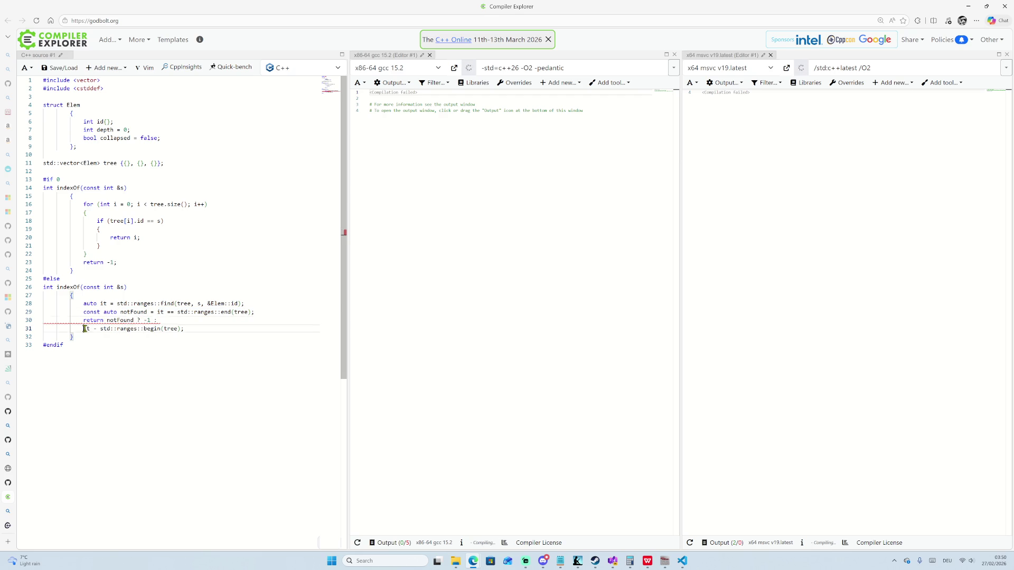
Join the 'it - std::ranges::begin(tree)' offset expression onto the return line.
key(Down)
key(Home)
key(BackSpace)
key(BackSpace)
key(BackSpace)
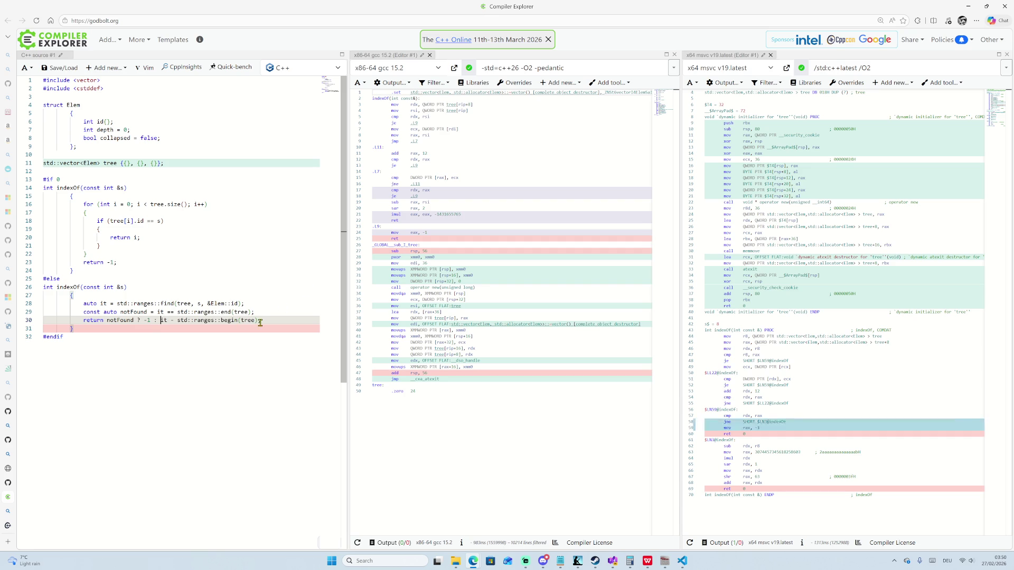
click(197, 332)
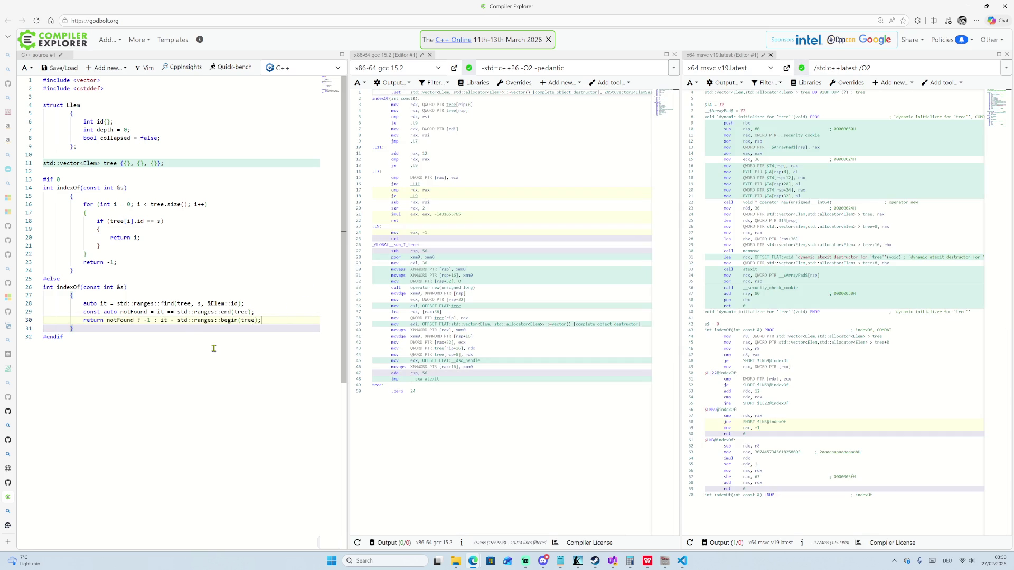
click(192, 280)
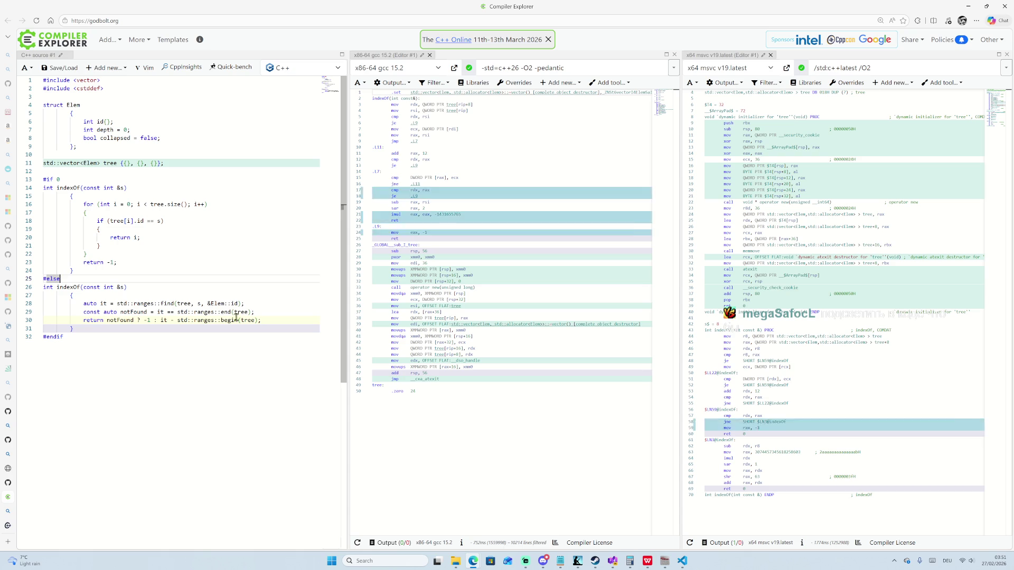
Highlight the ranges-based indexOf signature alongside the original loop version.
click(45, 287)
click(60, 287)
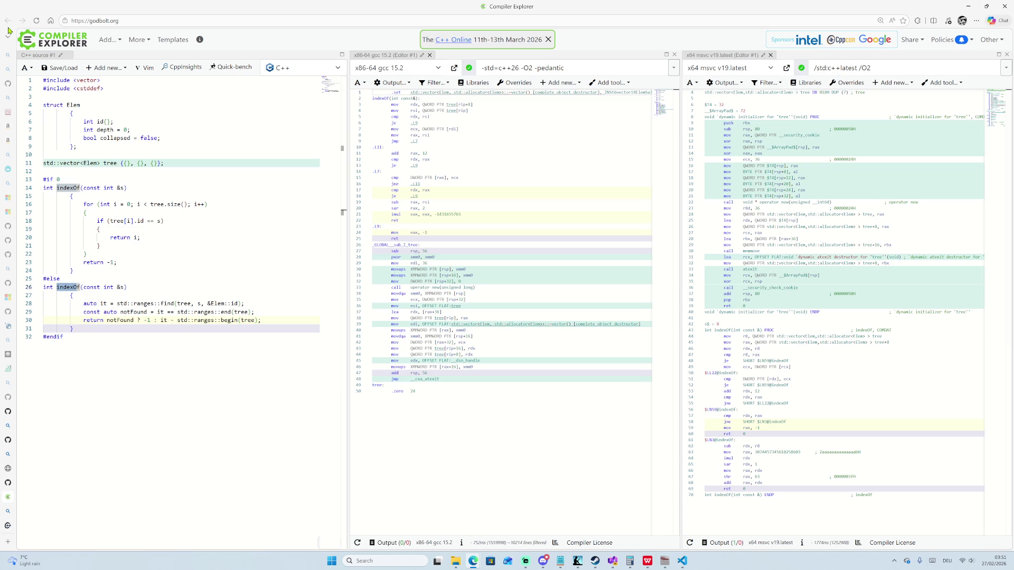
mouse_move(2, 338)
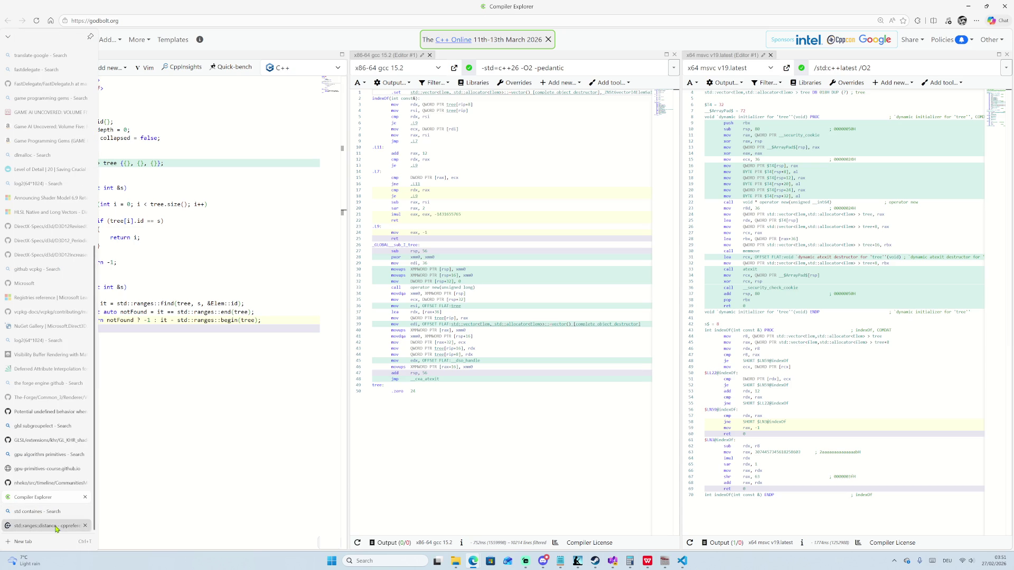
mouse_move(66, 483)
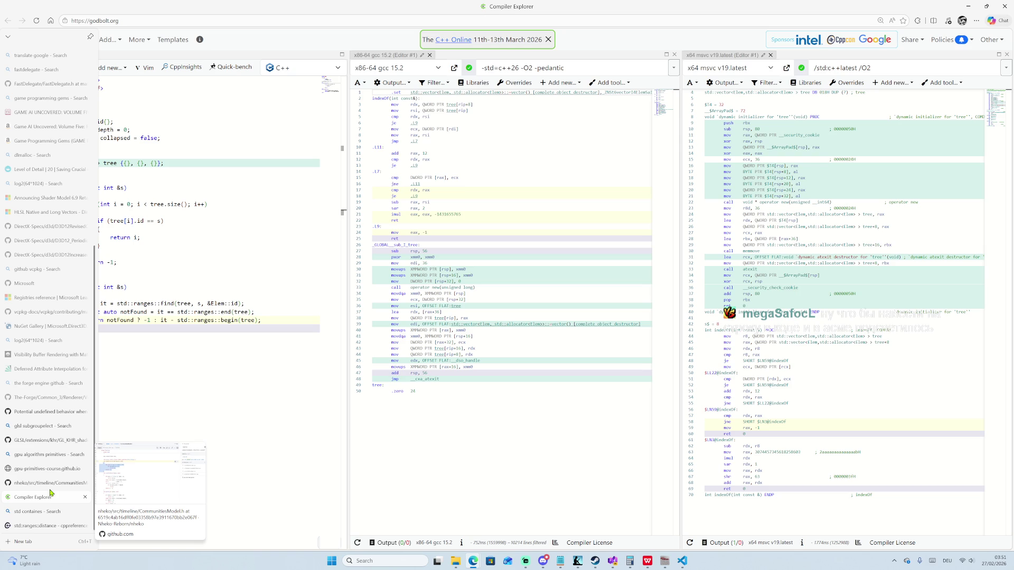
Compare the std::ranges::find result and return on lines 29–30 with the old loop's early return.
click(173, 320)
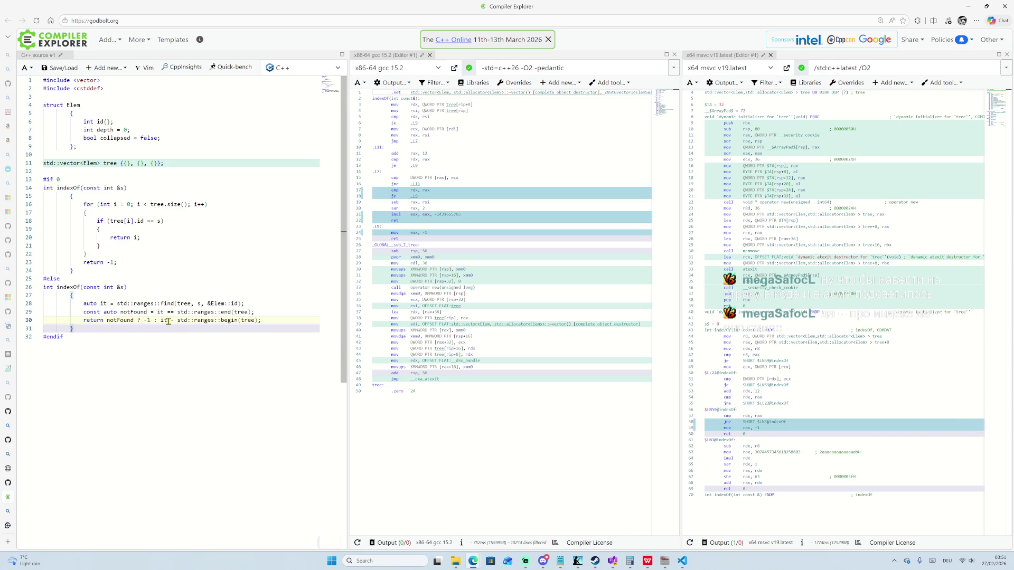
click(163, 312)
click(101, 237)
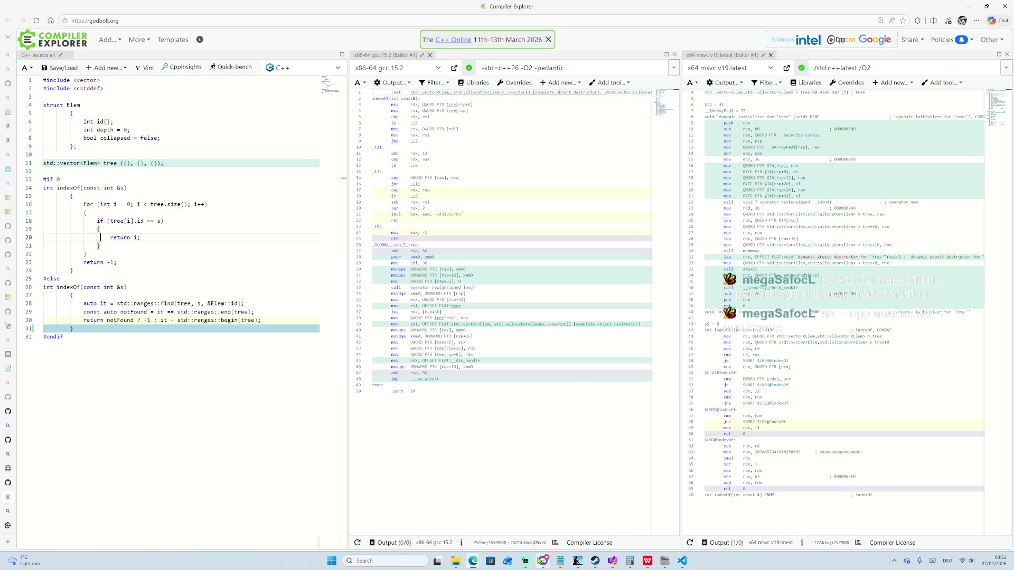
mouse_move(466, 563)
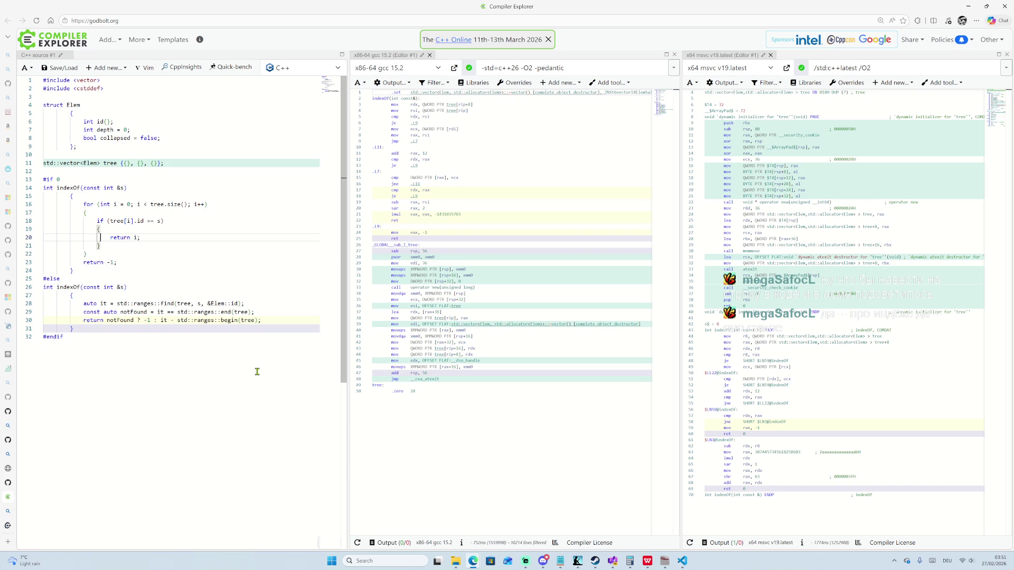
Mark both indexOf definitions, then switch to the nheko CommunitiesModel.h tab.
double_click(73, 287)
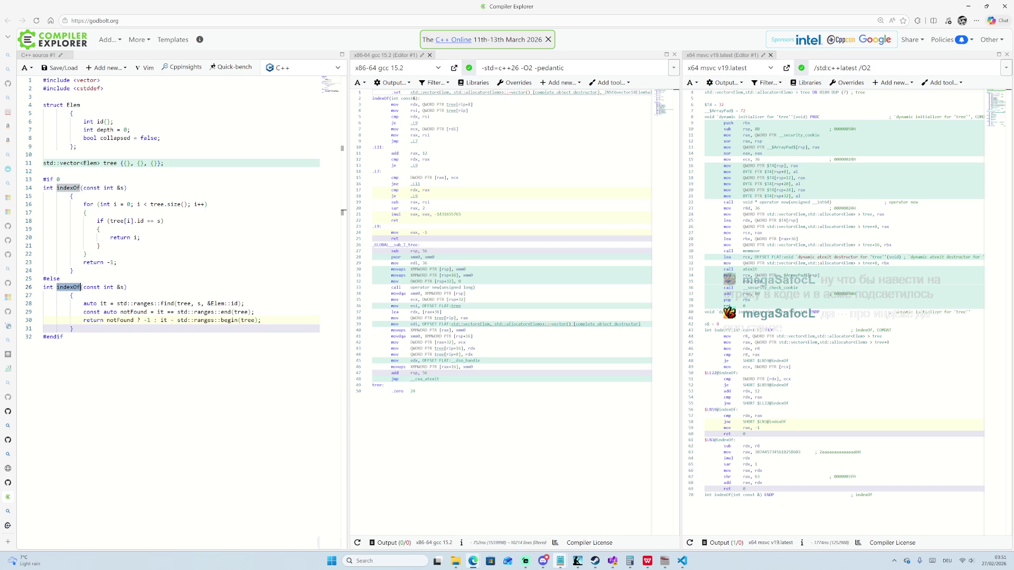
mouse_move(5, 510)
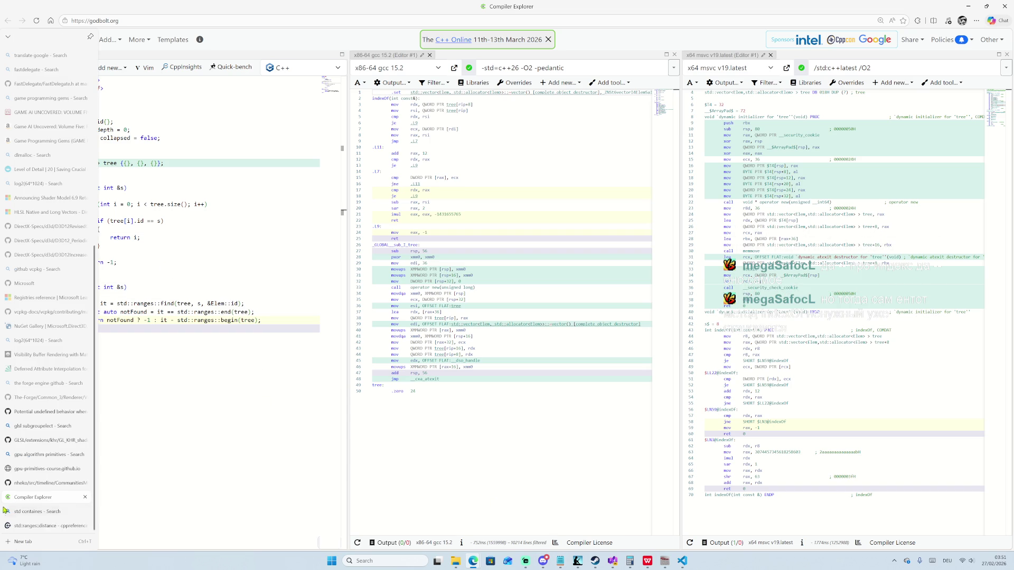
click(38, 485)
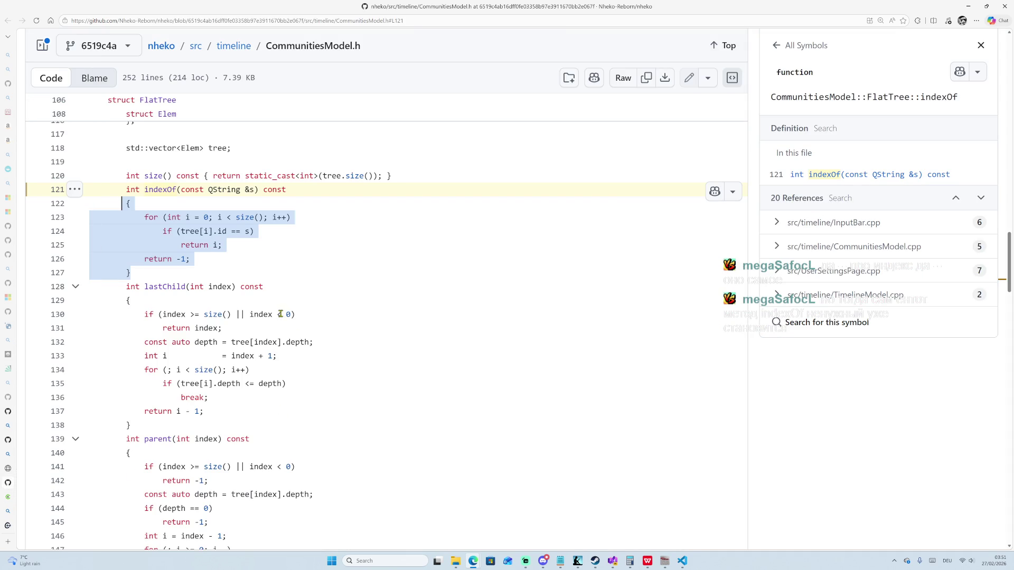
scroll(170, 249, up, 2)
double_click(160, 269)
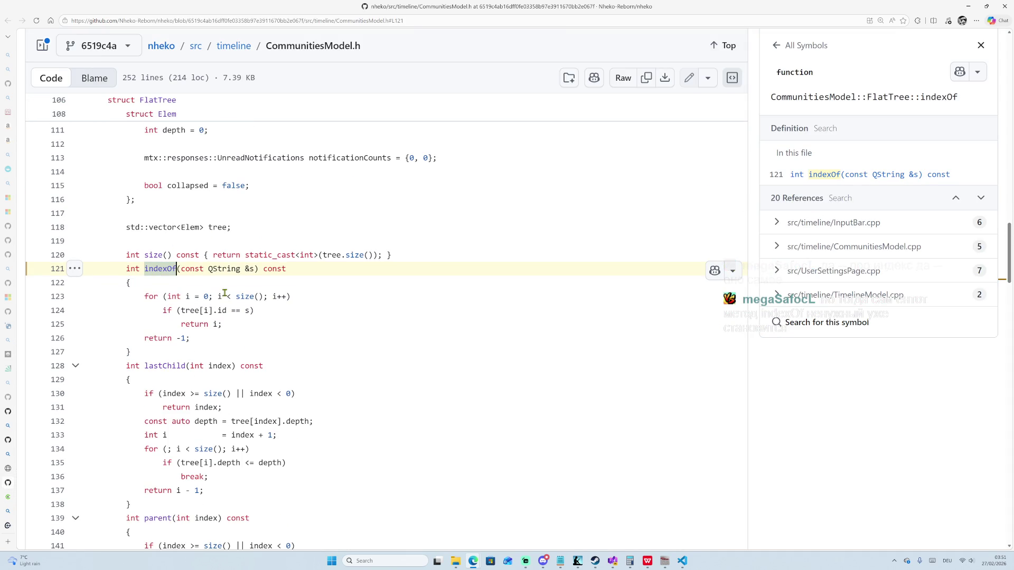
scroll(233, 296, up, 3)
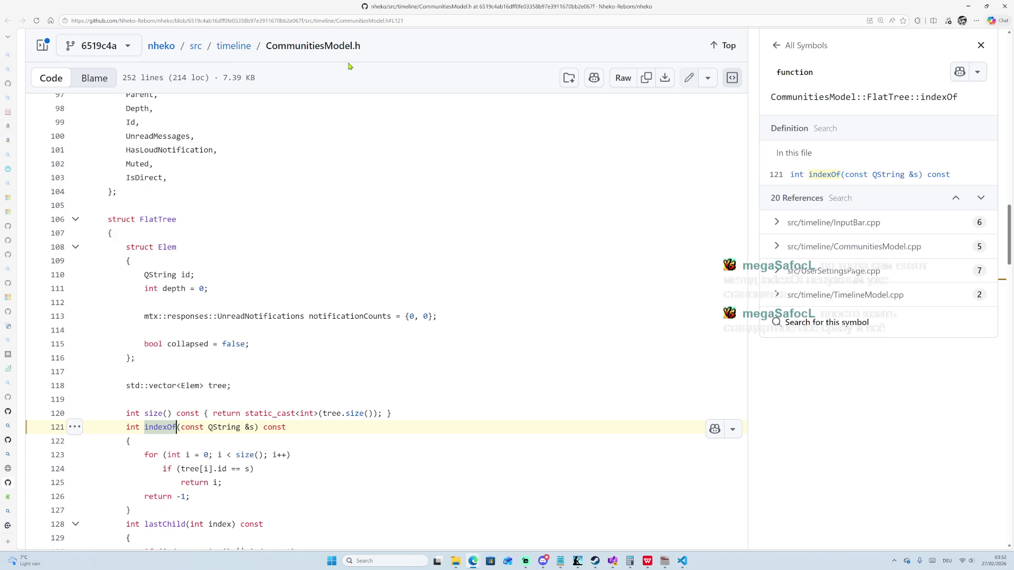
scroll(197, 363, down, 3)
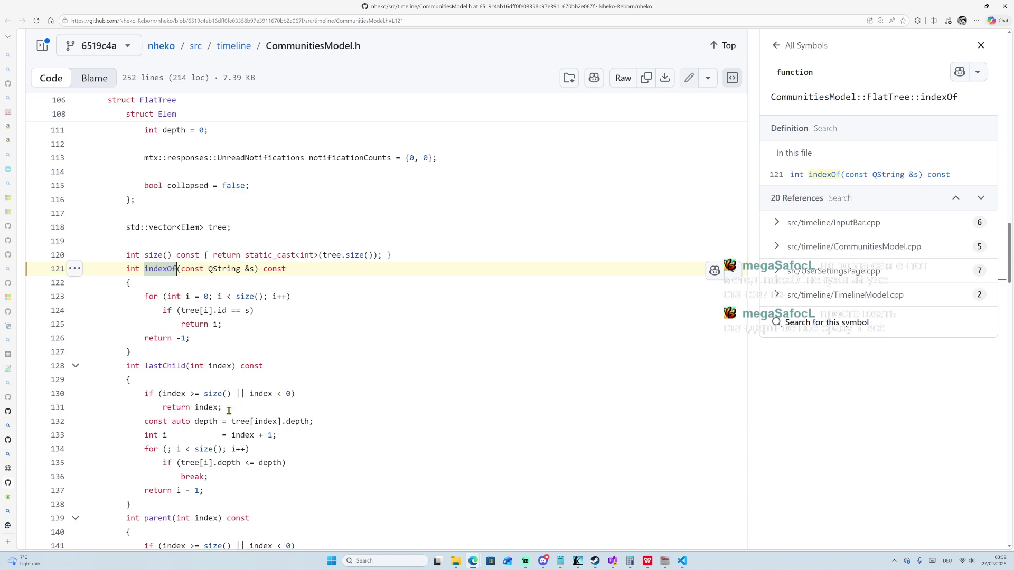
scroll(232, 333, down, 2)
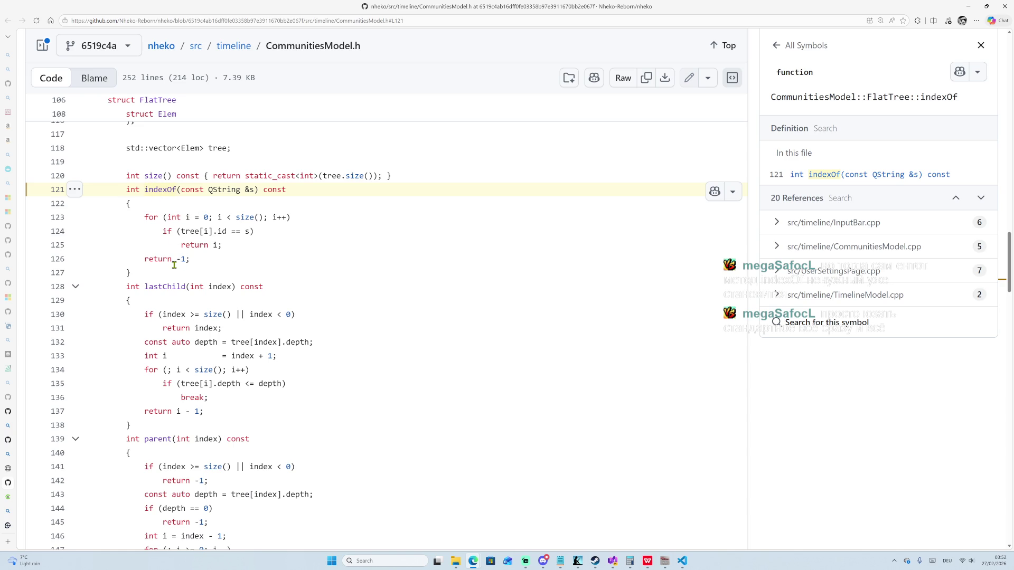
drag(177, 261, 187, 259)
scroll(212, 310, down, 3)
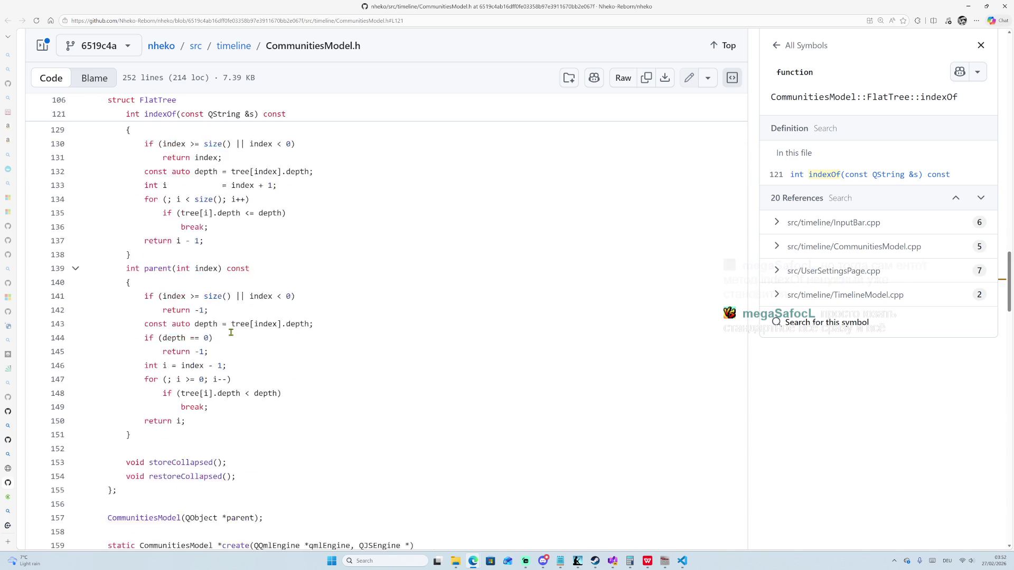
scroll(230, 337, up, 8)
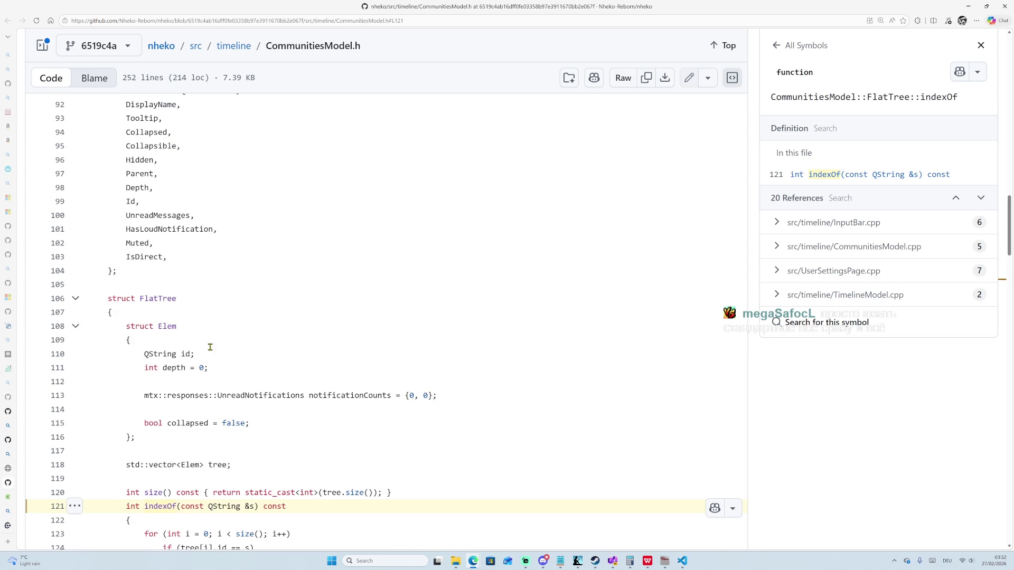
drag(138, 294, 206, 301)
scroll(206, 300, down, 5)
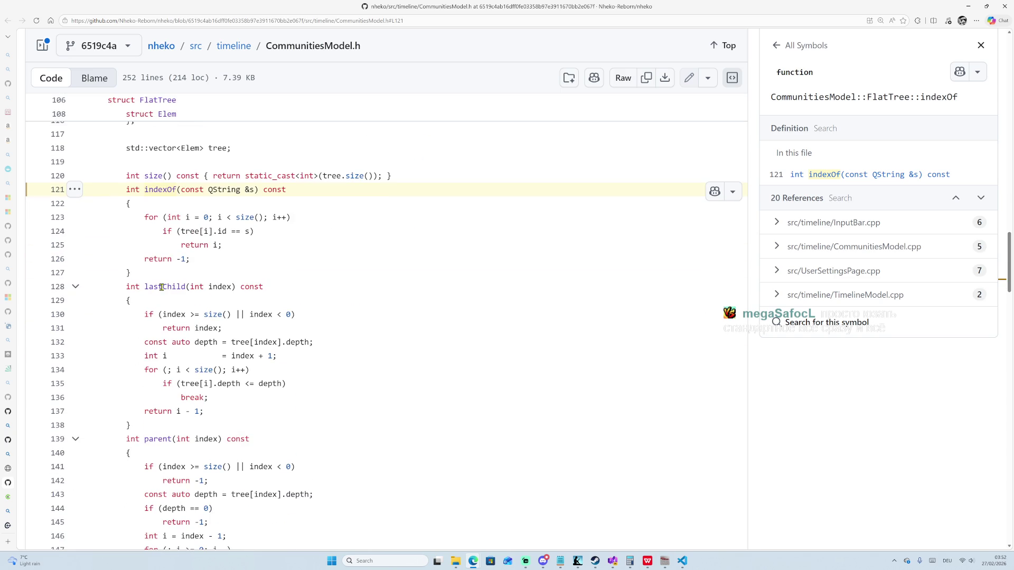
mouse_move(143, 217)
mouse_down()
mouse_move(256, 245)
mouse_move(255, 258)
mouse_up()
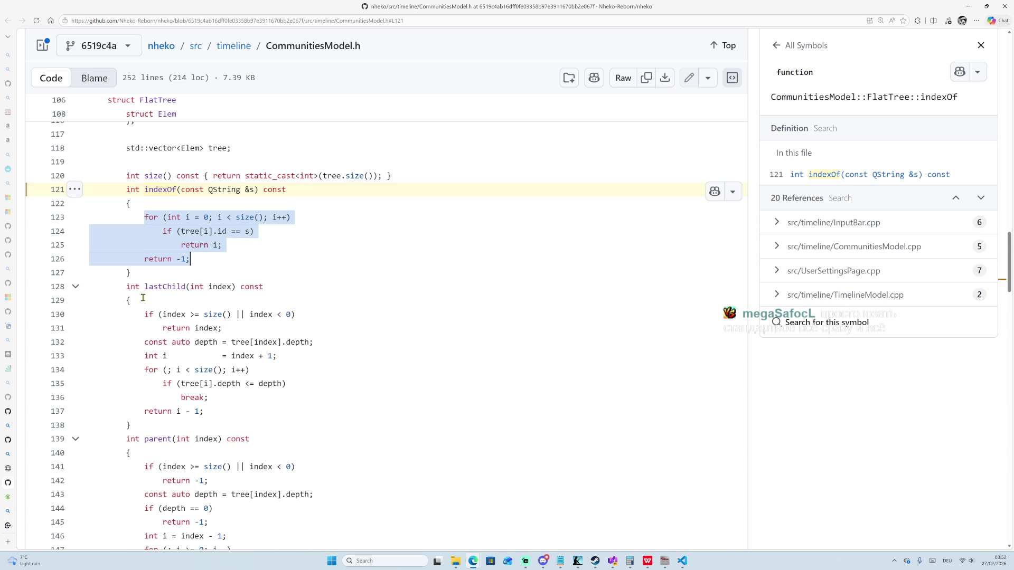
mouse_move(144, 314)
mouse_down()
mouse_move(224, 403)
mouse_move(217, 412)
mouse_up()
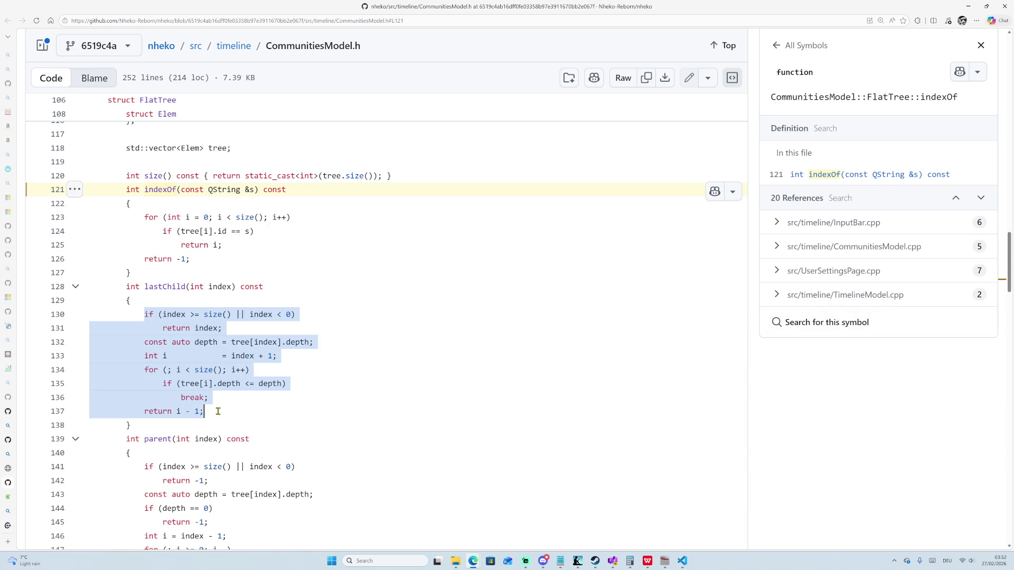
scroll(262, 347, down, 2)
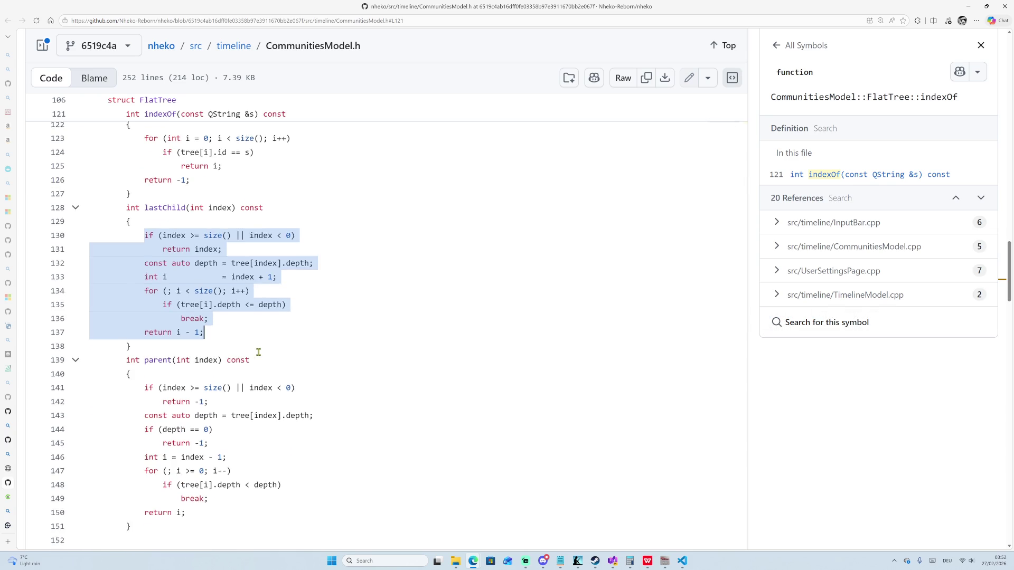
click(220, 330)
scroll(192, 266, up, 3)
mouse_move(146, 297)
mouse_down()
mouse_move(221, 324)
mouse_move(188, 338)
mouse_up()
click(190, 338)
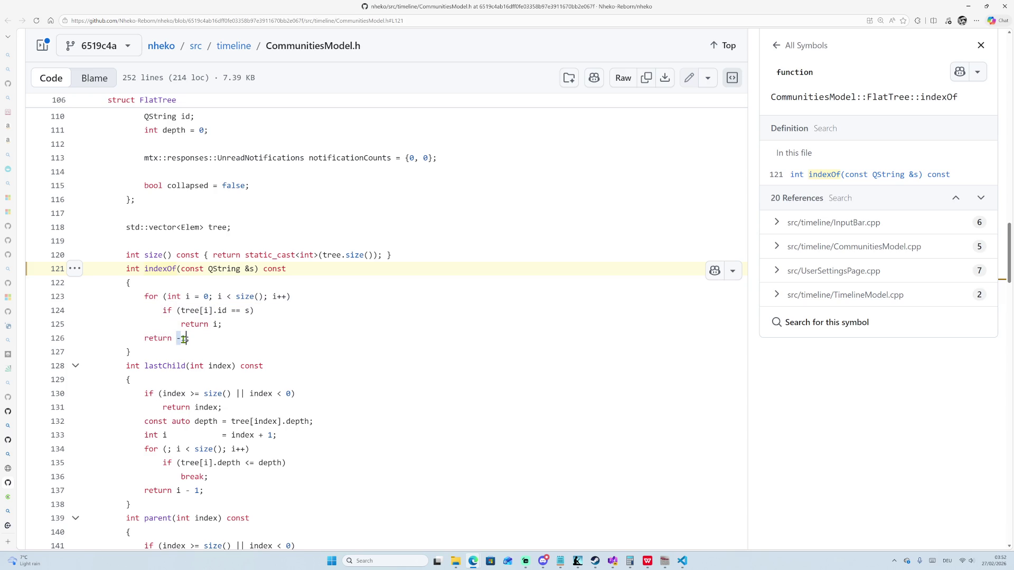
click(195, 343)
mouse_move(201, 338)
mouse_down()
mouse_move(126, 269)
mouse_move(131, 293)
mouse_move(169, 336)
mouse_move(190, 338)
mouse_up()
click(126, 268)
double_click(152, 269)
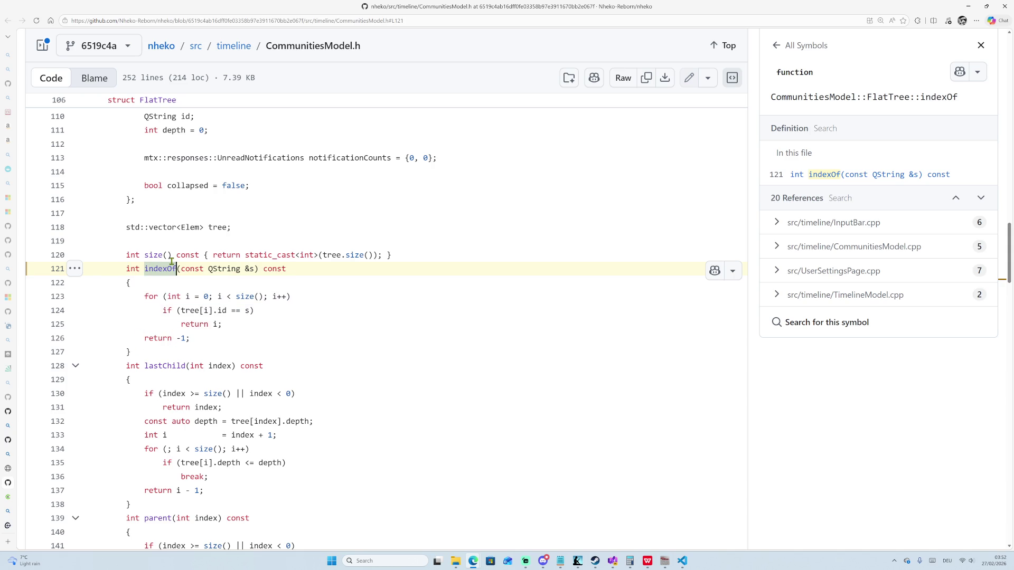
scroll(185, 272, up, 3)
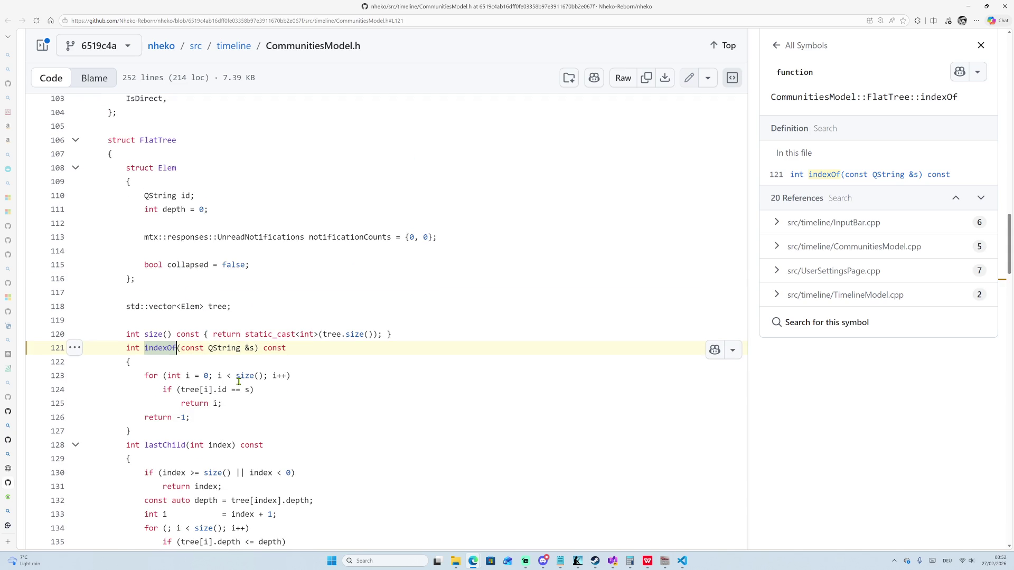
scroll(238, 375, down, 3)
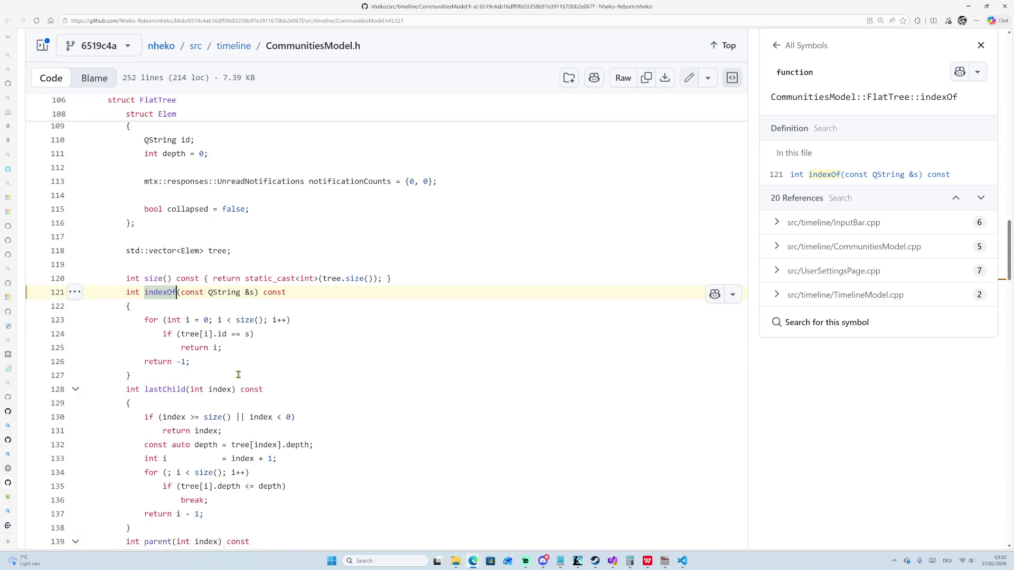
scroll(246, 315, down, 10)
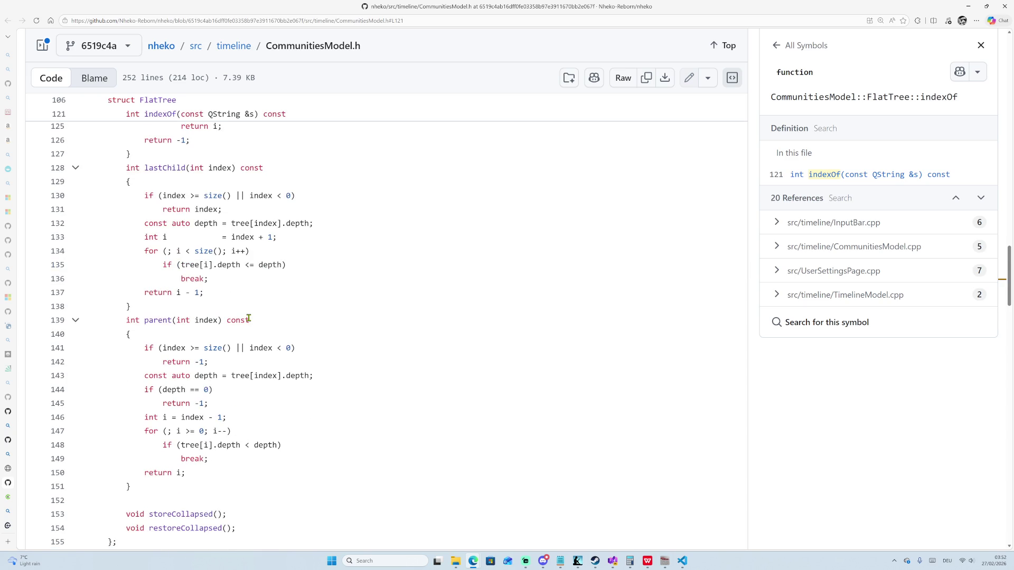
scroll(252, 326, up, 1)
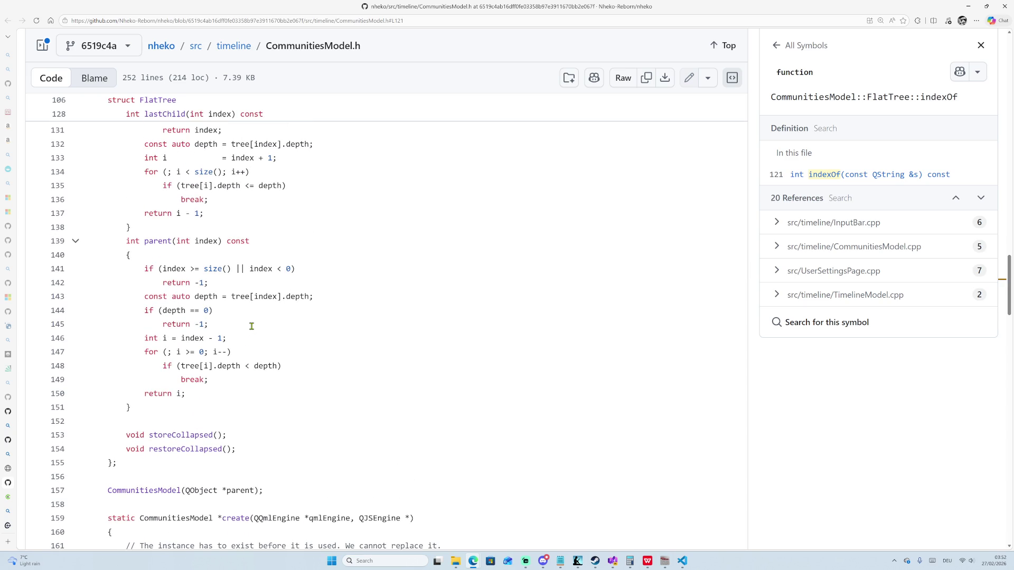
drag(167, 352, 230, 352)
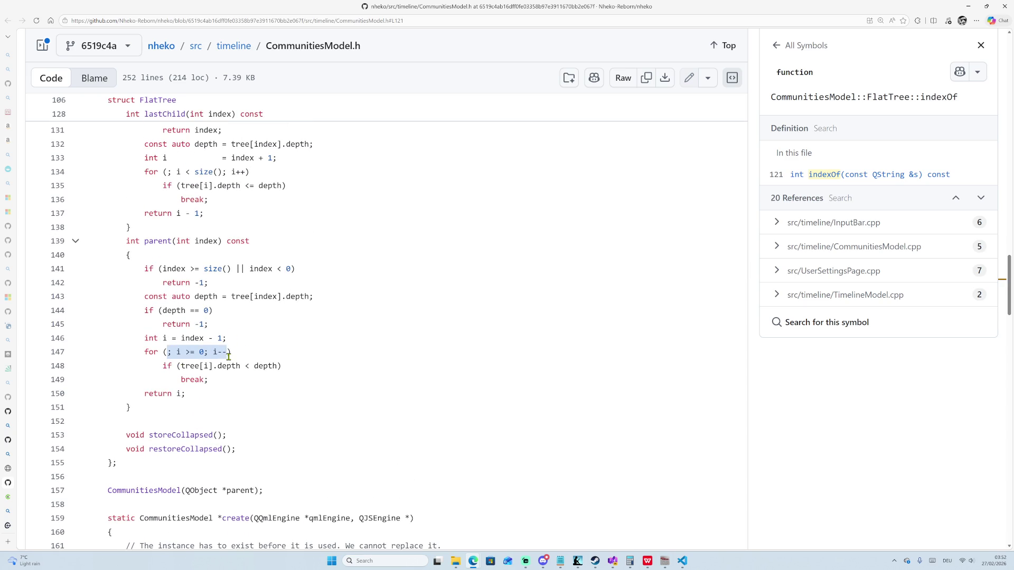
click(164, 352)
drag(164, 352, 236, 353)
click(236, 353)
drag(141, 340, 228, 338)
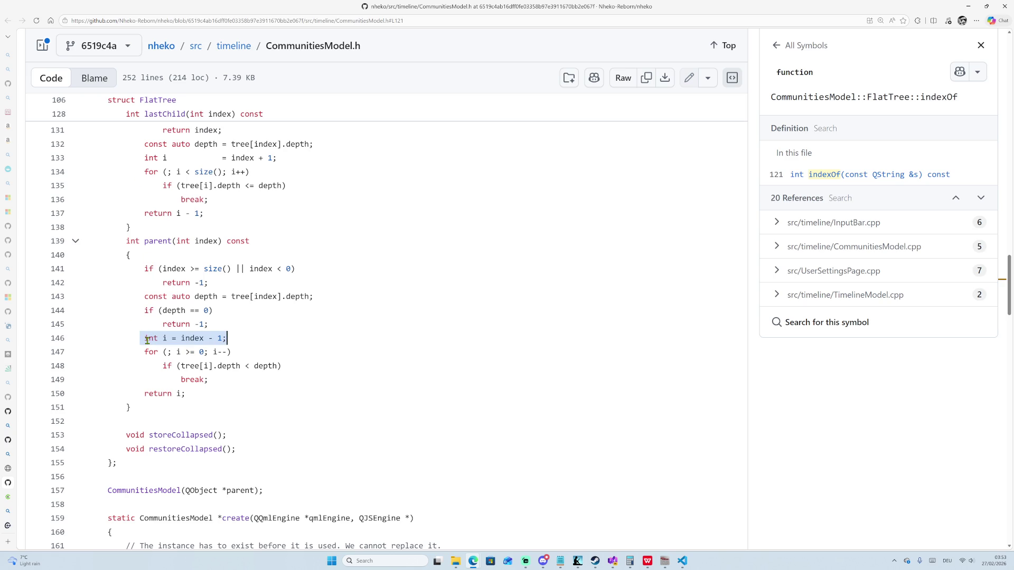
click(150, 341)
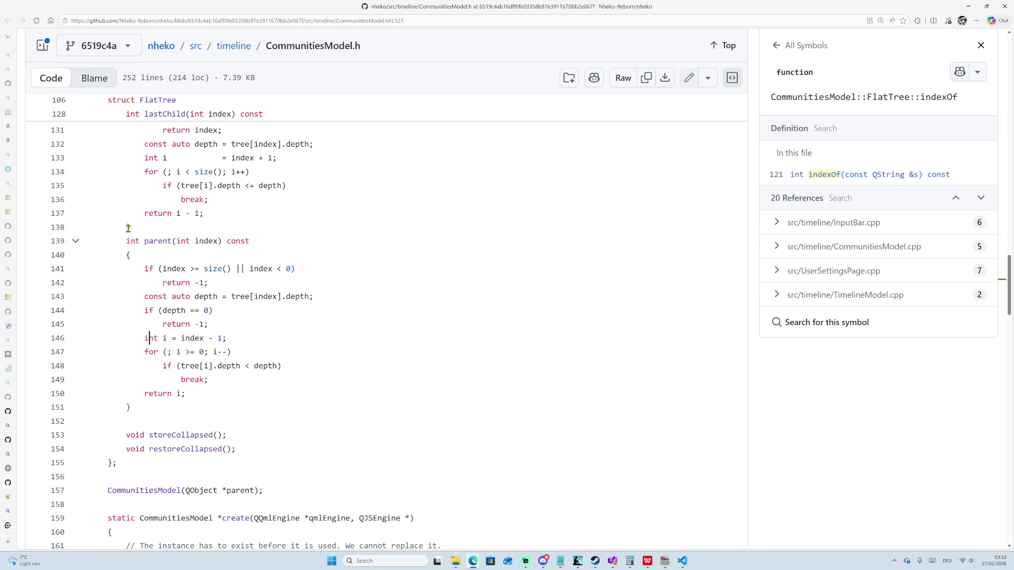
mouse_move(127, 241)
mouse_down()
mouse_move(214, 352)
mouse_move(220, 407)
mouse_up()
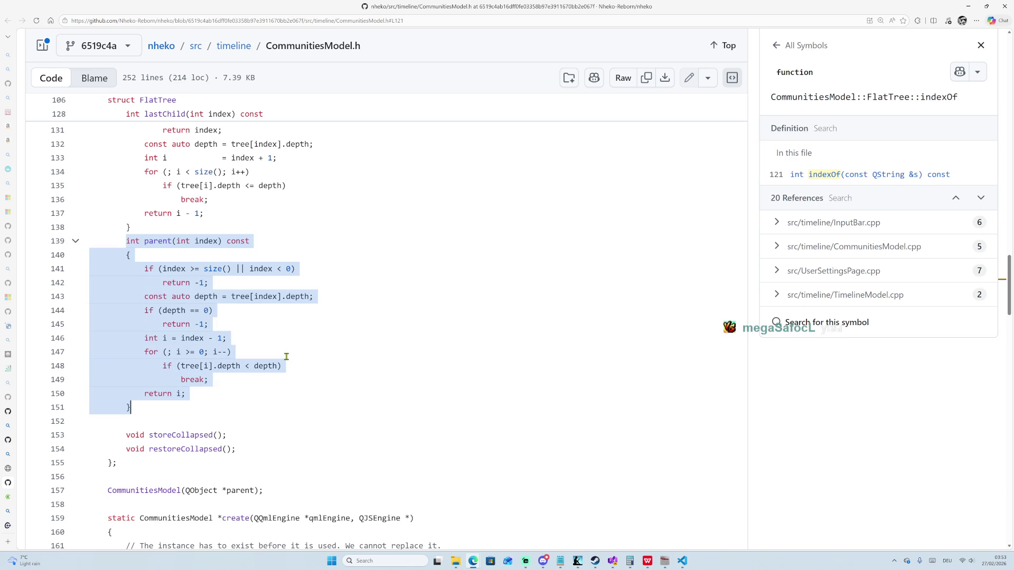
click(195, 351)
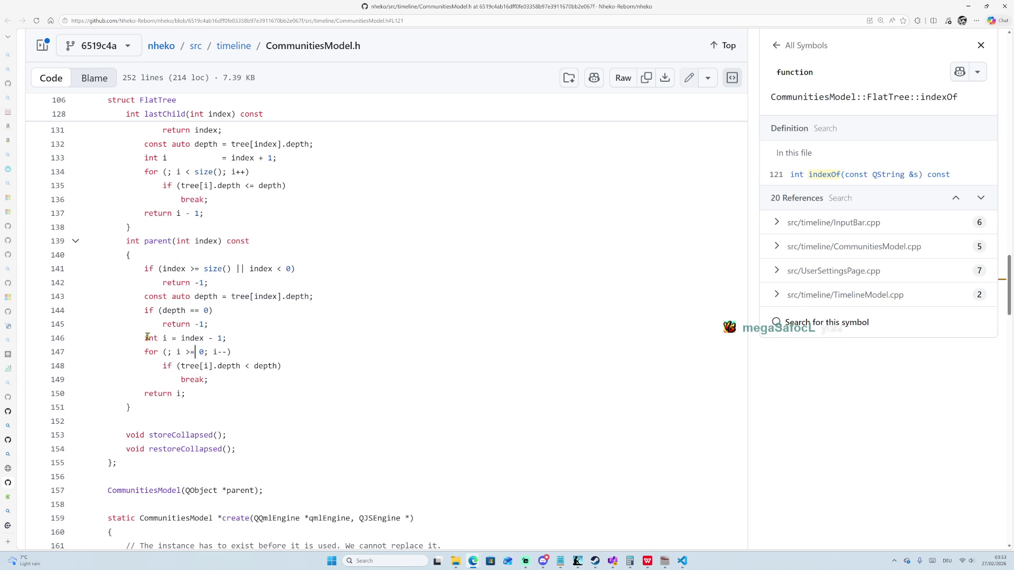
drag(144, 339, 237, 342)
scroll(244, 325, up, 1)
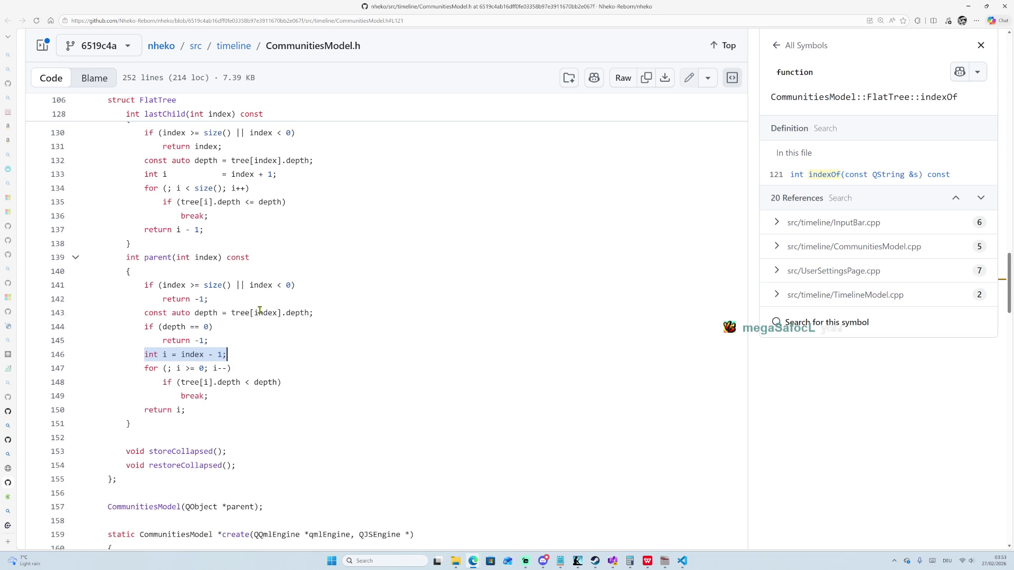
drag(145, 199, 284, 199)
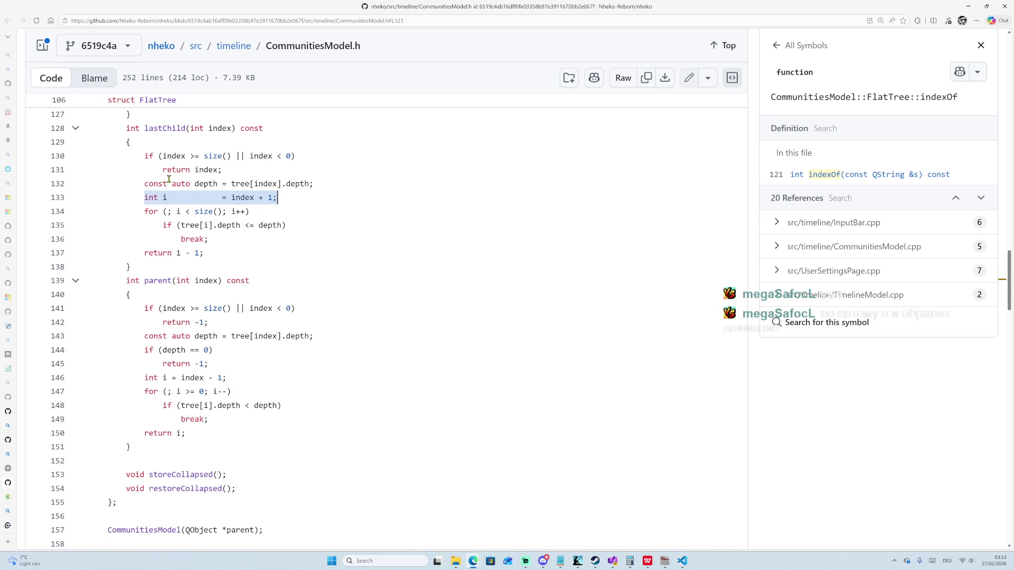
scroll(210, 272, down, 5)
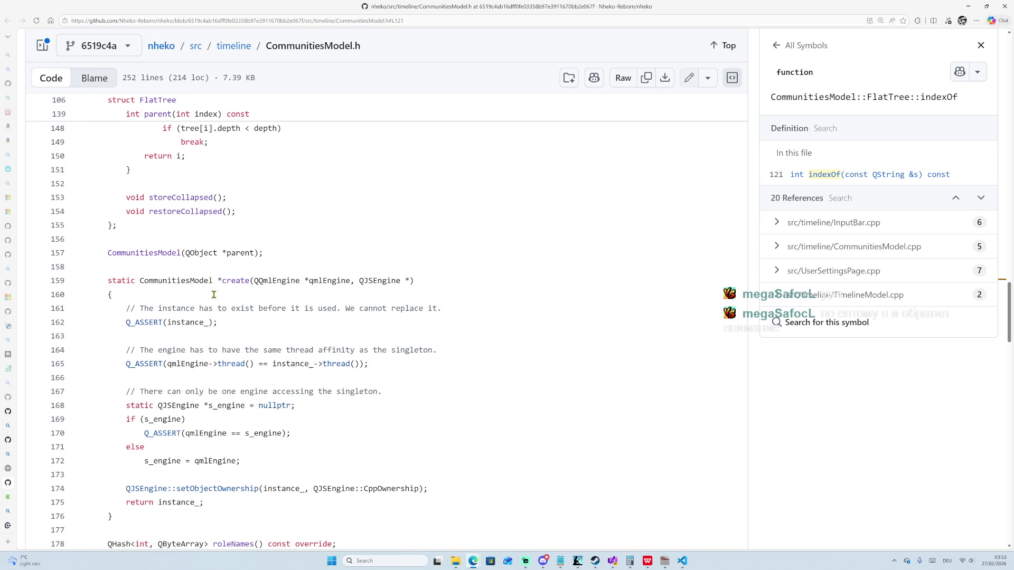
scroll(256, 299, up, 4)
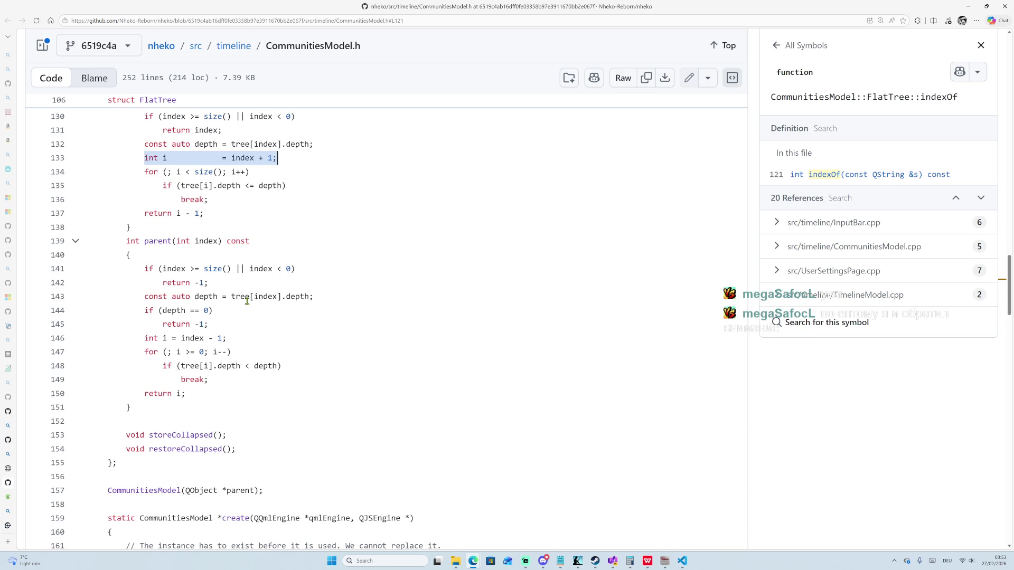
scroll(250, 301, down, 4)
scroll(173, 334, down, 1)
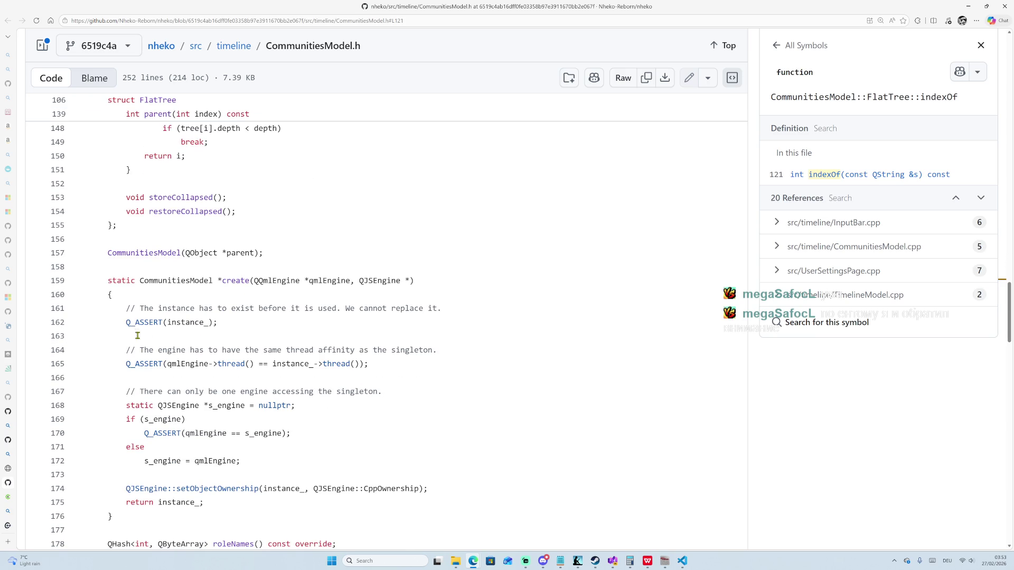
mouse_move(124, 323)
mouse_down()
mouse_move(272, 382)
mouse_move(373, 364)
mouse_up()
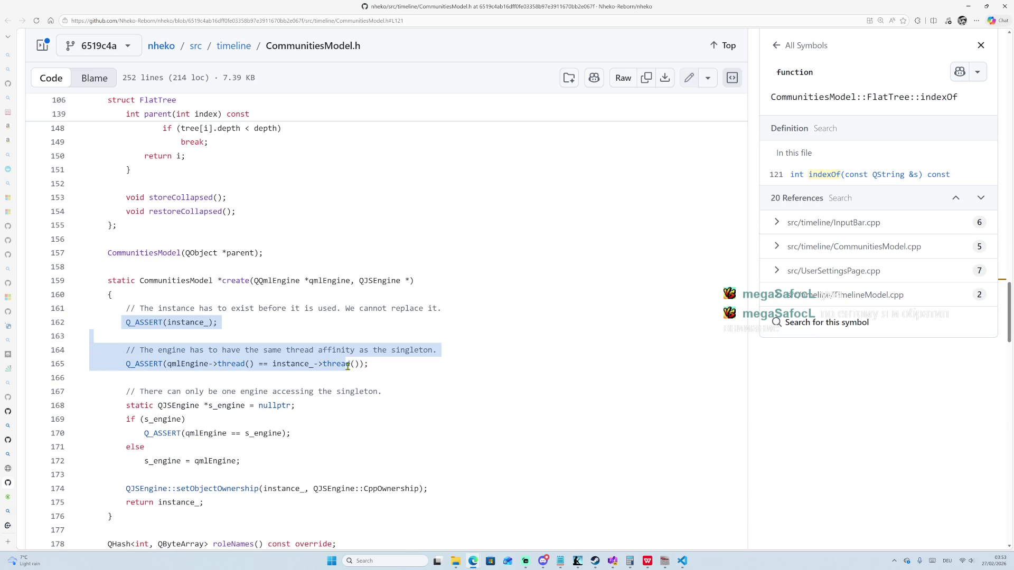
click(374, 364)
scroll(341, 369, down, 1)
drag(168, 324, 195, 324)
scroll(176, 322, down, 4)
scroll(176, 322, down, 2)
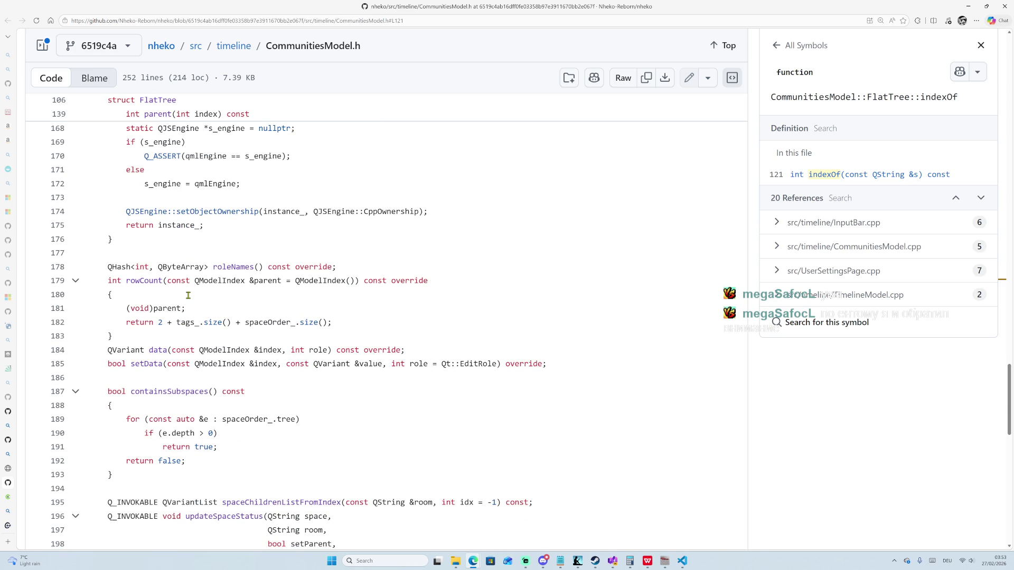
scroll(188, 295, up, 5)
scroll(223, 226, down, 3)
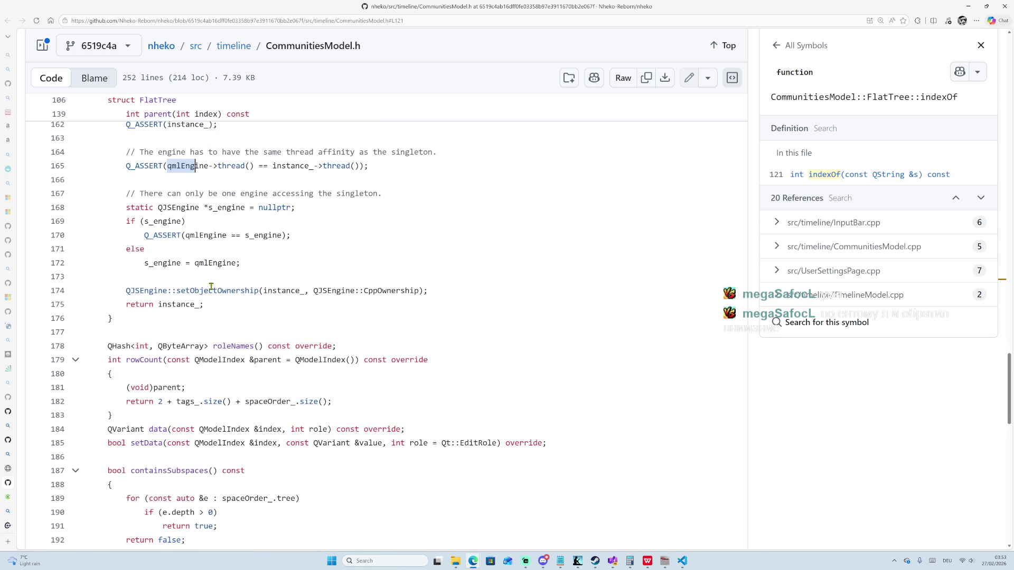
scroll(211, 286, up, 3)
scroll(211, 286, down, 2)
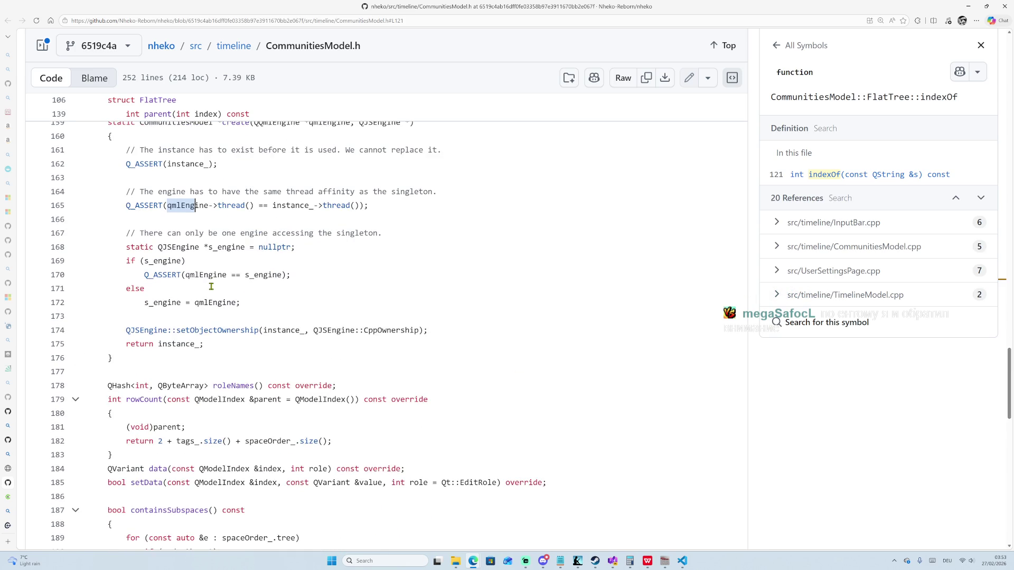
scroll(211, 286, up, 1)
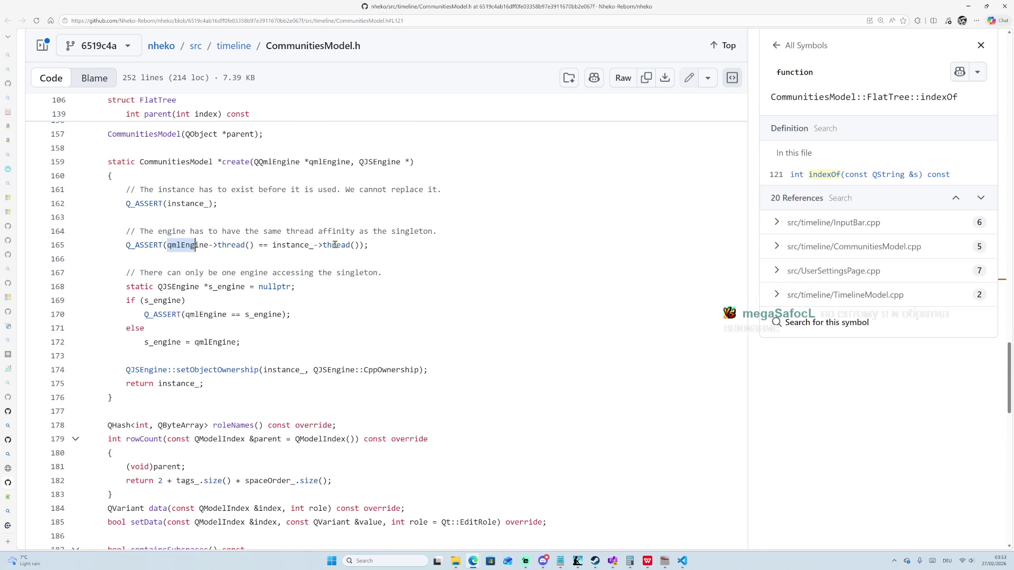
scroll(193, 333, down, 5)
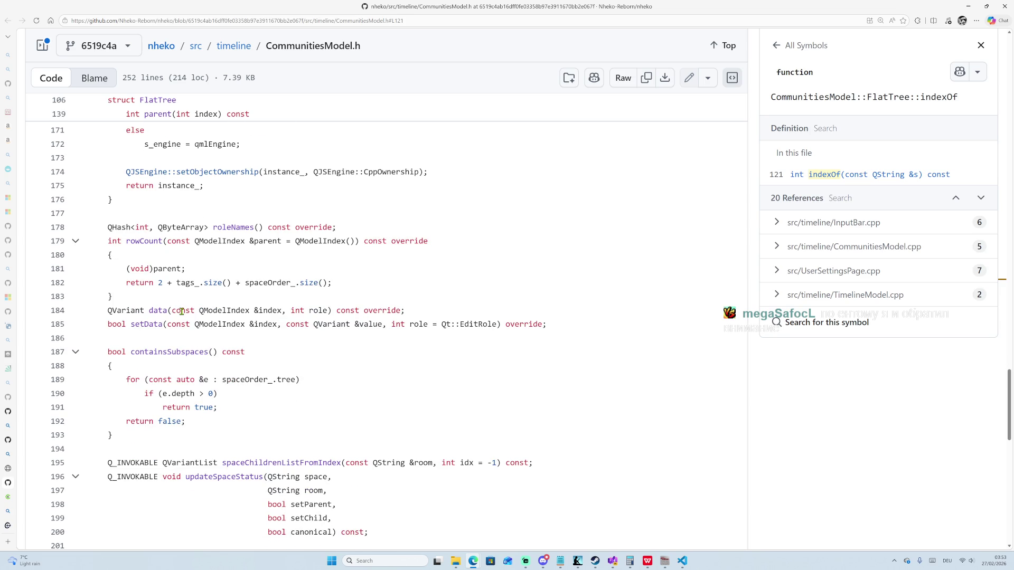
scroll(182, 311, down, 9)
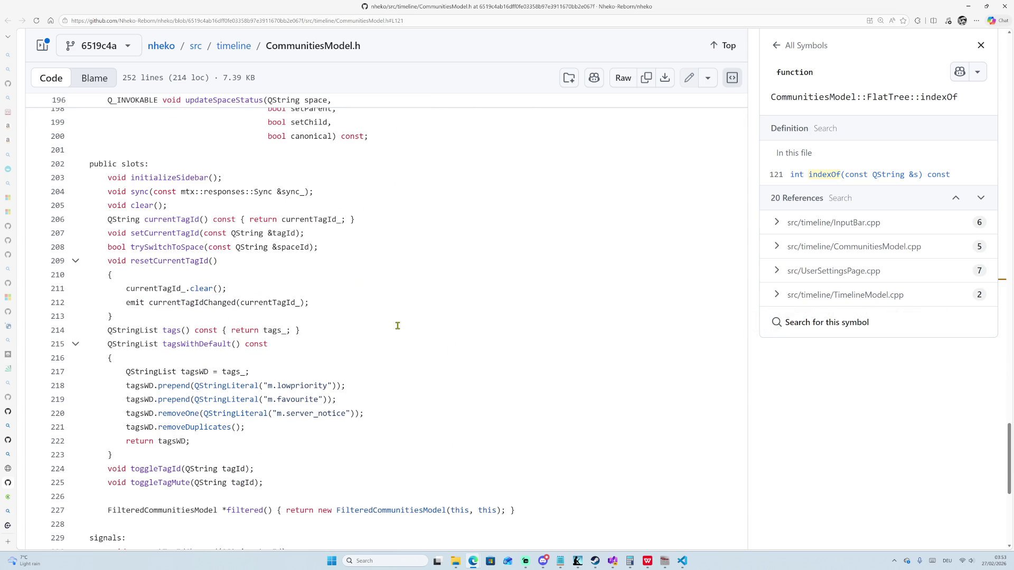
scroll(293, 316, up, 20)
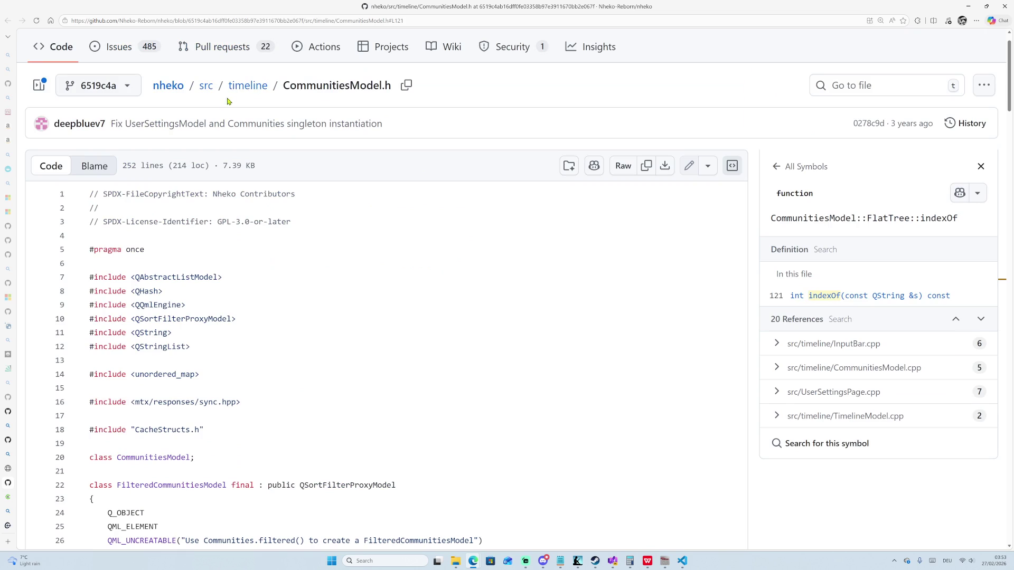
Go up from CommunitiesModel.h to the src/timeline and src folder listings and scroll through them.
click(262, 91)
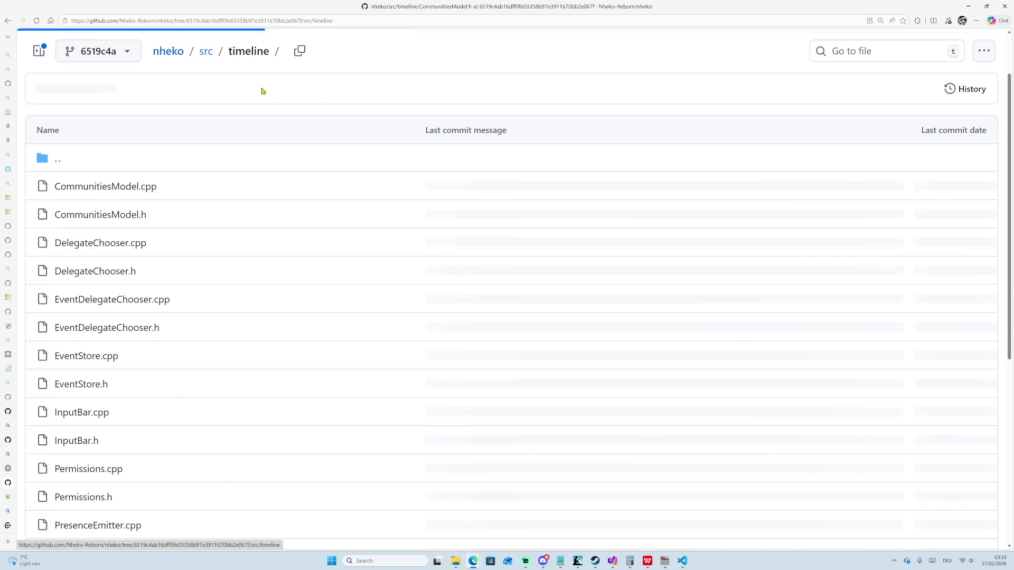
click(202, 57)
scroll(317, 259, up, 1)
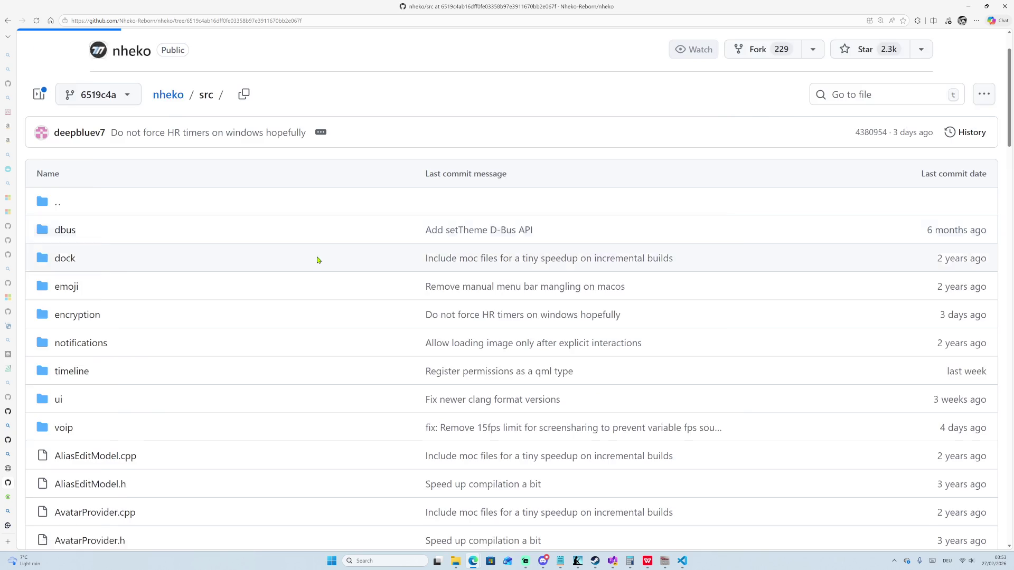
scroll(320, 259, down, 20)
scroll(323, 258, down, 20)
scroll(290, 297, down, 20)
scroll(525, 278, up, 10)
scroll(716, 270, down, 2)
scroll(716, 271, down, 1)
Read the repository's 'Desktop client for Matrix' description, then go back twice toward the timeline folder.
key(Home)
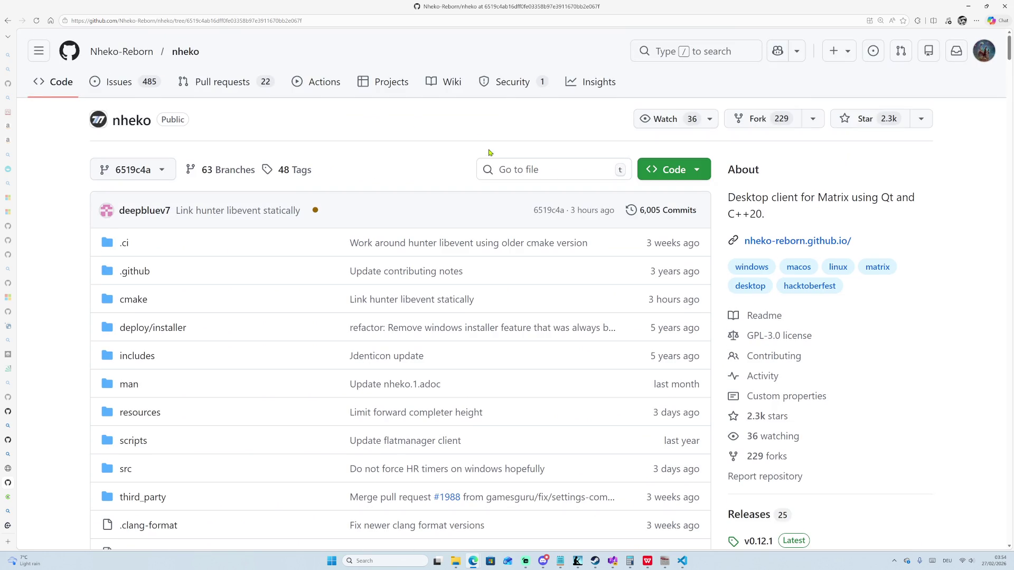
drag(736, 198, 821, 198)
double_click(840, 198)
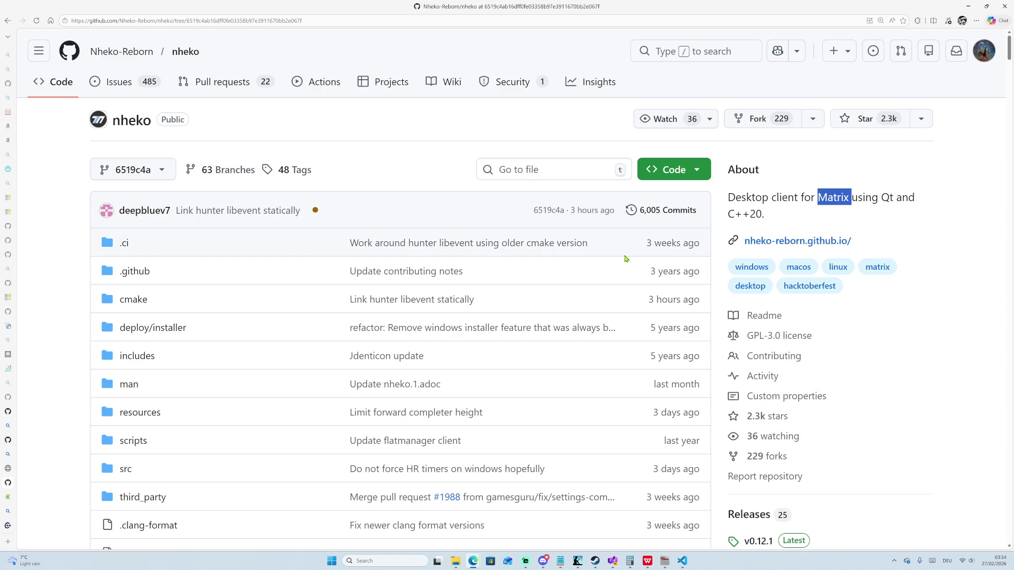
click(768, 151)
scroll(769, 151, down, 3)
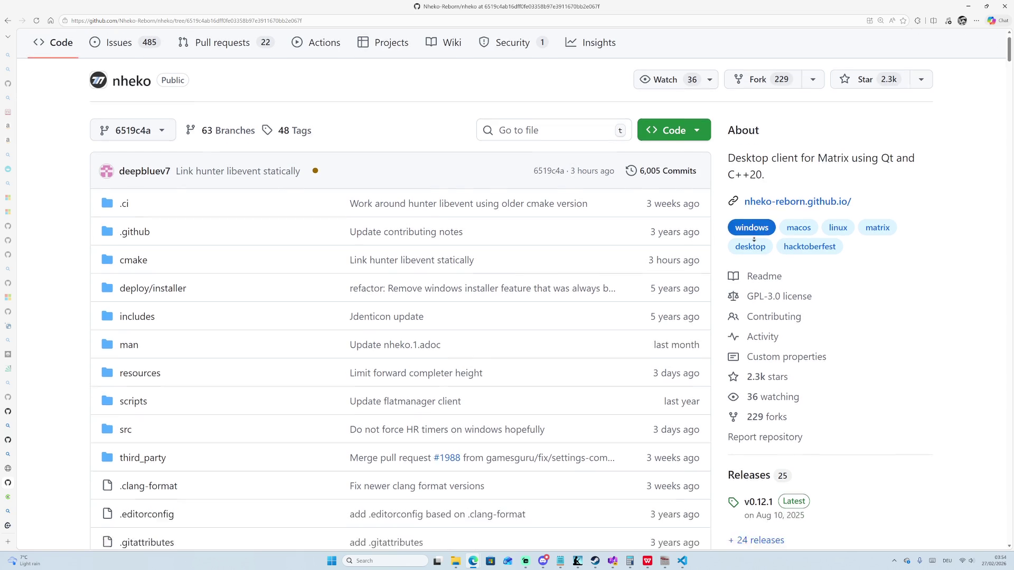
click(8, 22)
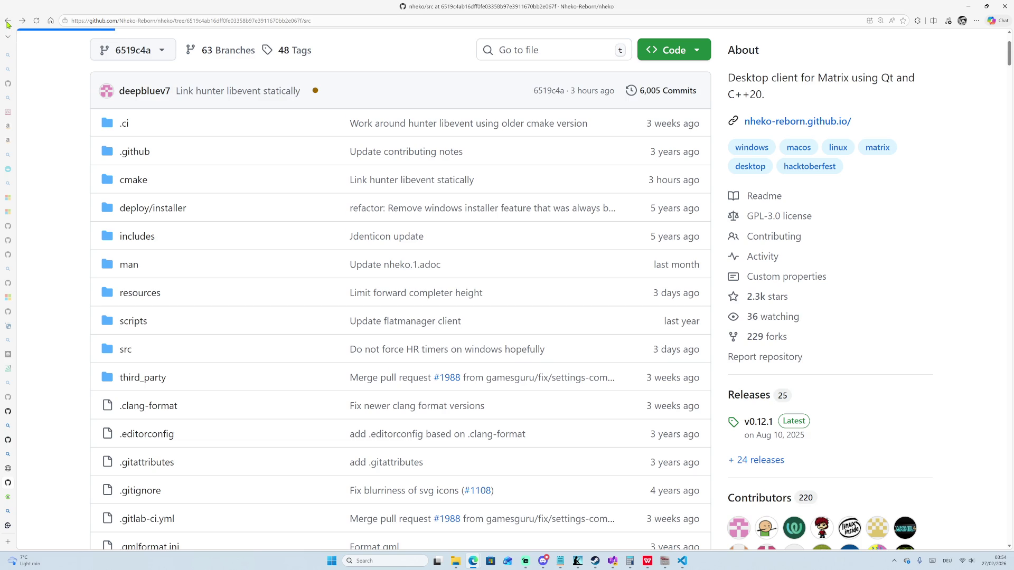
click(8, 22)
Return to CommunitiesModel.h at line 121 and scroll to the FlatTree definition.
click(8, 21)
scroll(229, 320, up, 5)
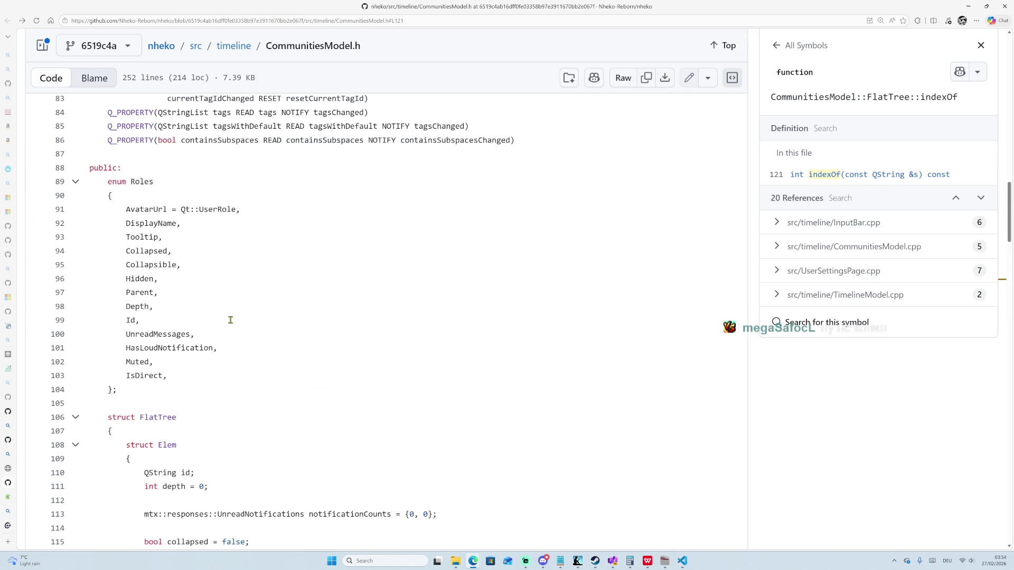
scroll(227, 329, up, 3)
scroll(191, 400, up, 3)
scroll(191, 400, down, 7)
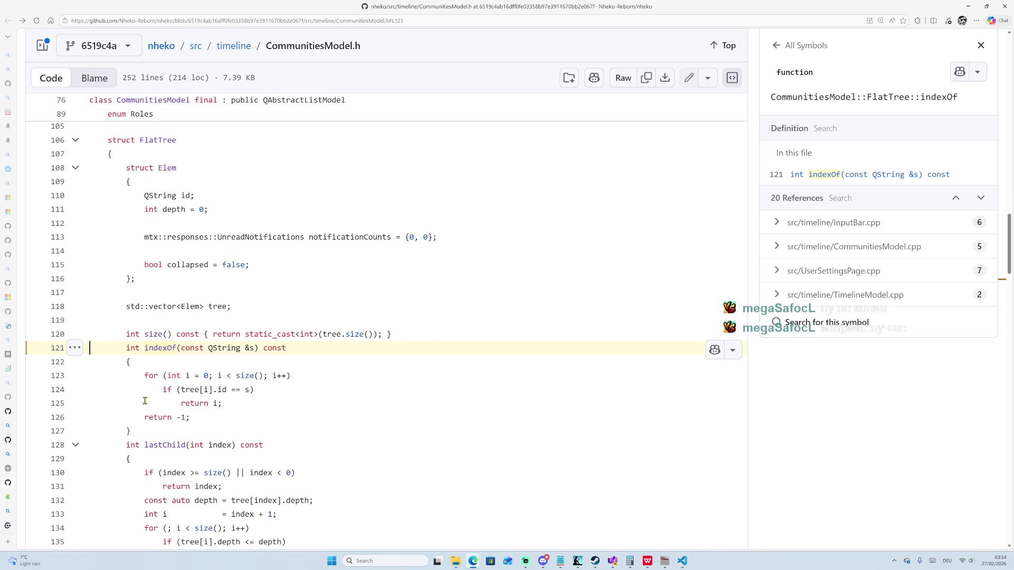
scroll(119, 230, up, 1)
mouse_move(145, 219)
mouse_down()
mouse_move(185, 219)
mouse_move(176, 219)
mouse_up()
scroll(178, 190, up, 4)
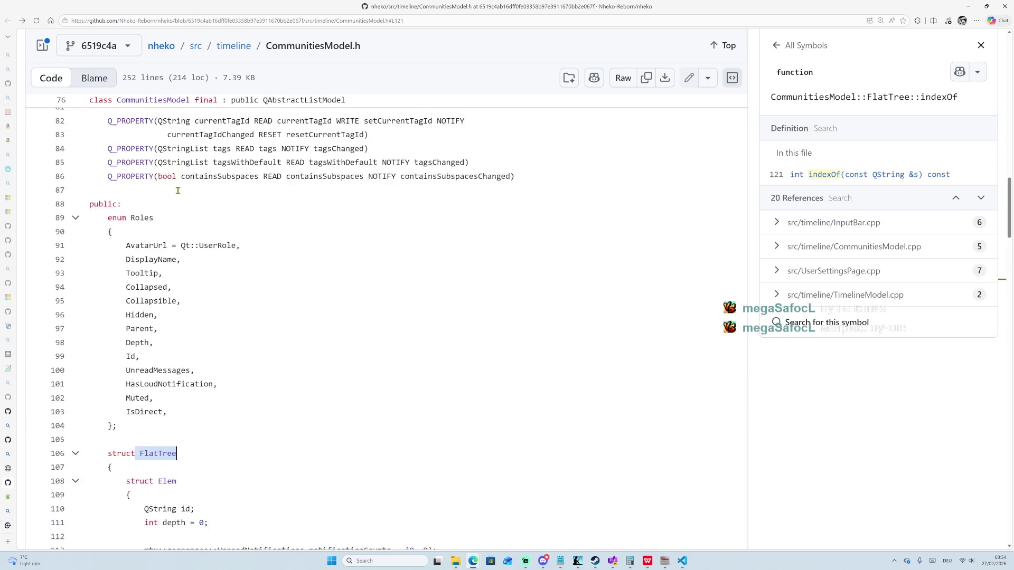
scroll(177, 191, up, 6)
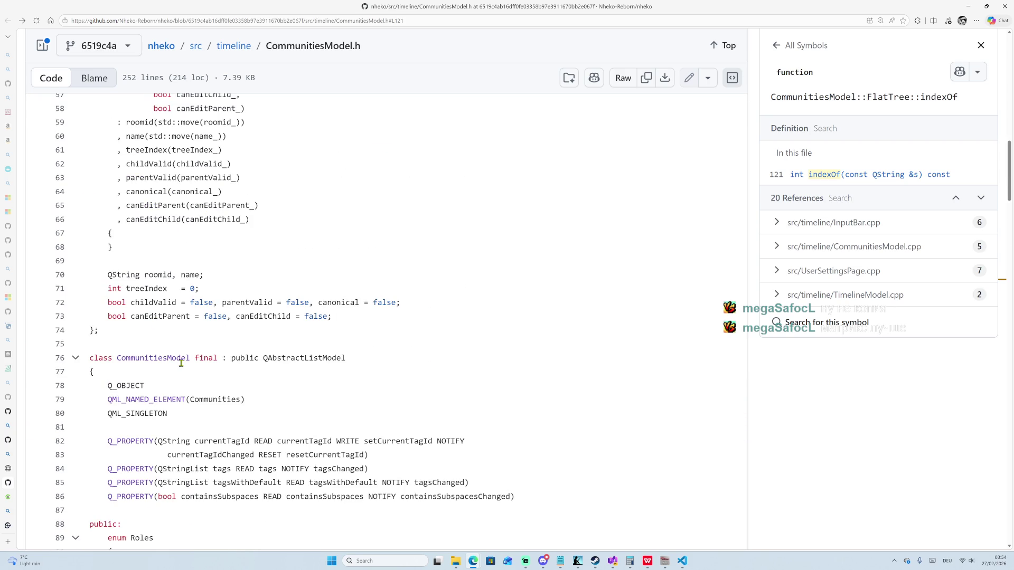
scroll(183, 402, down, 8)
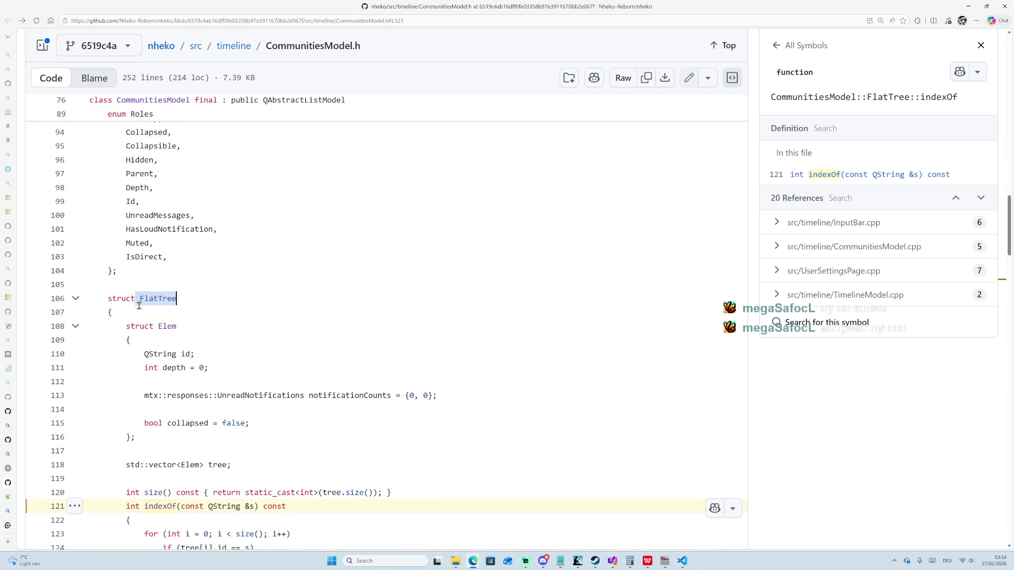
scroll(135, 317, down, 3)
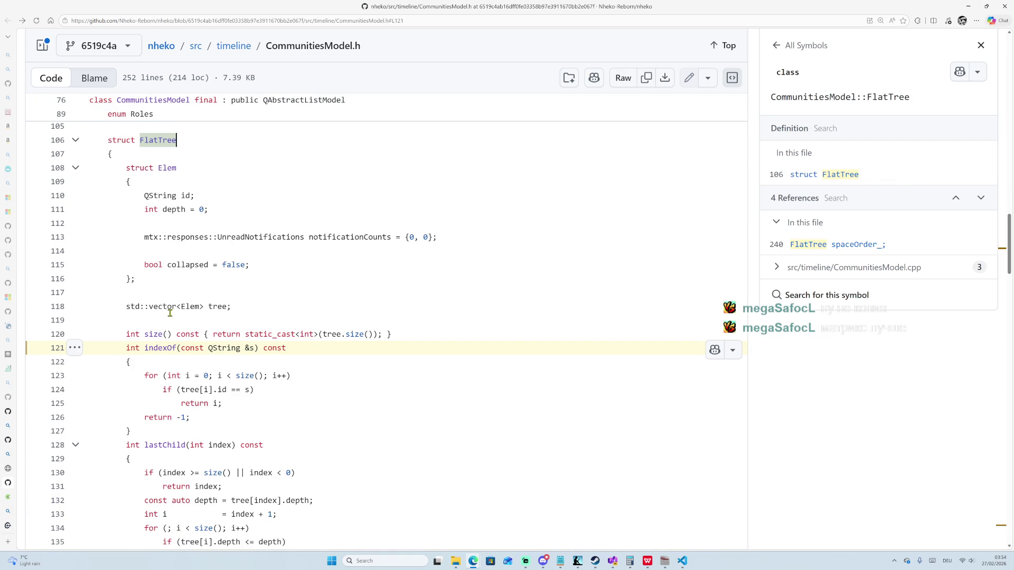
scroll(147, 307, down, 3)
scroll(142, 275, up, 5)
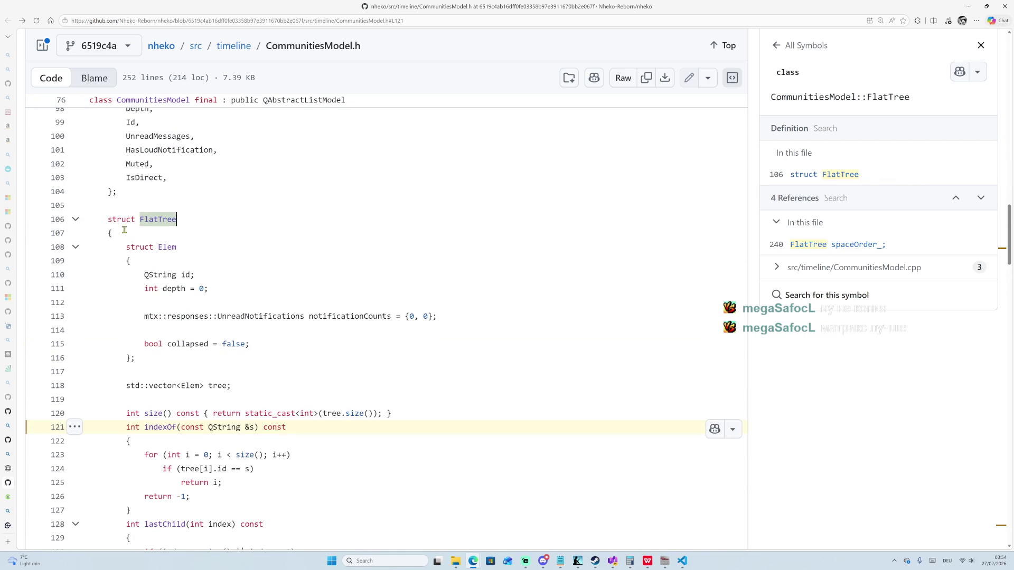
Select the large FlatTree block and scroll over it.
mouse_move(106, 221)
mouse_down()
mouse_move(111, 233)
mouse_move(254, 246)
mouse_move(287, 324)
mouse_move(133, 426)
mouse_up()
scroll(117, 343, down, 1)
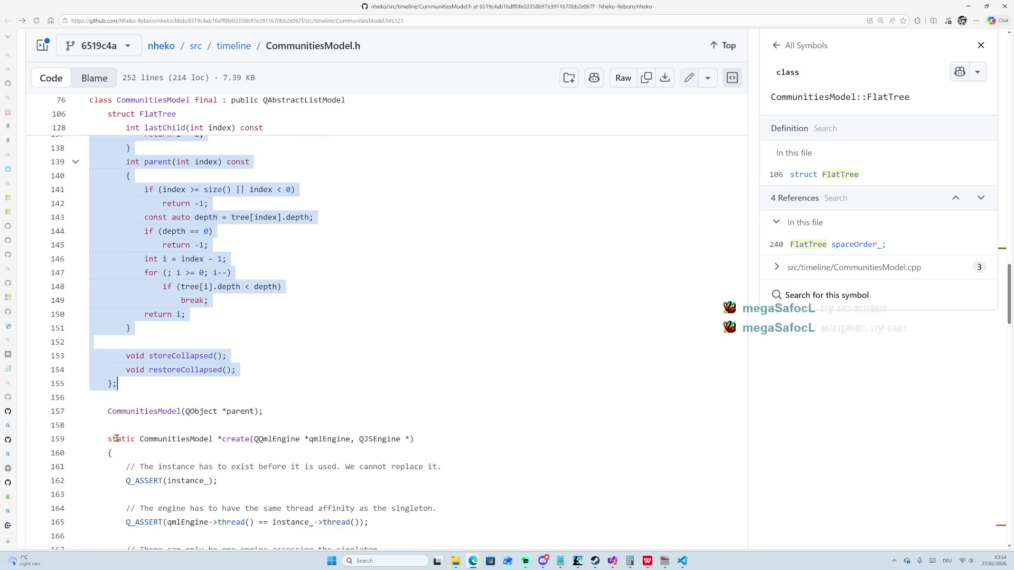
scroll(119, 430, up, 1)
scroll(121, 435, up, 10)
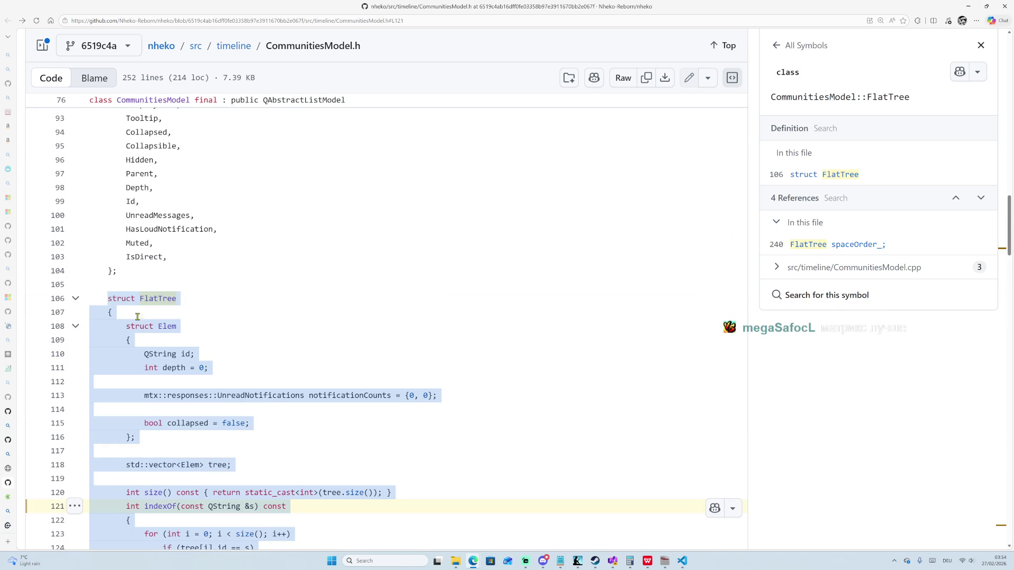
scroll(155, 331, up, 3)
scroll(156, 331, up, 2)
scroll(164, 413, down, 5)
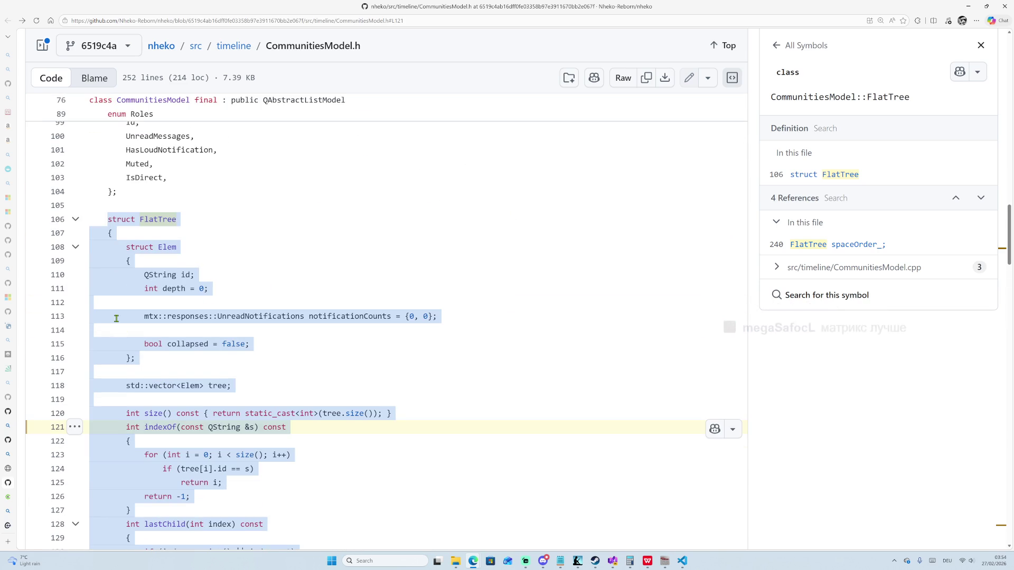
scroll(164, 413, down, 3)
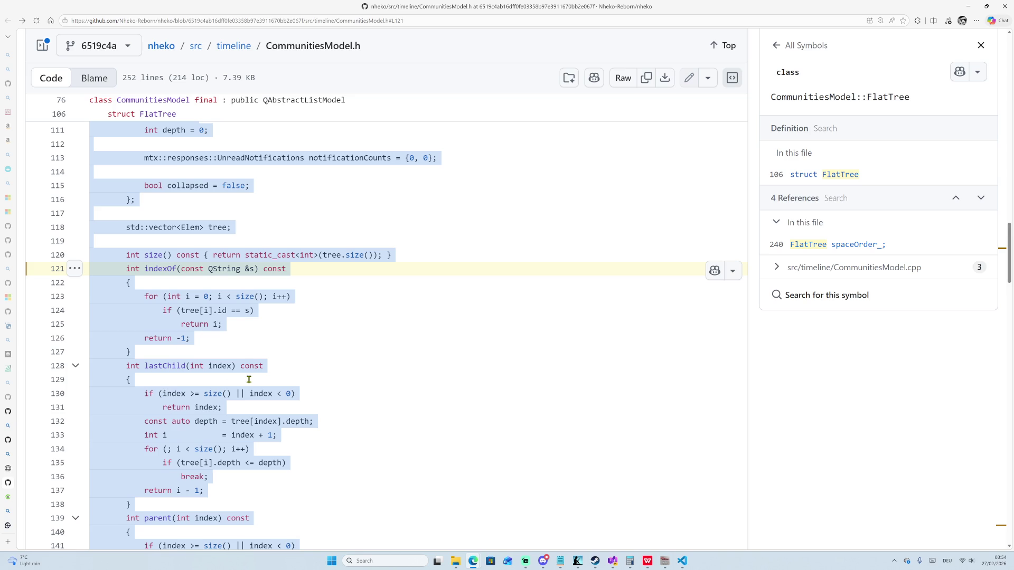
scroll(242, 380, down, 1)
scroll(242, 338, up, 3)
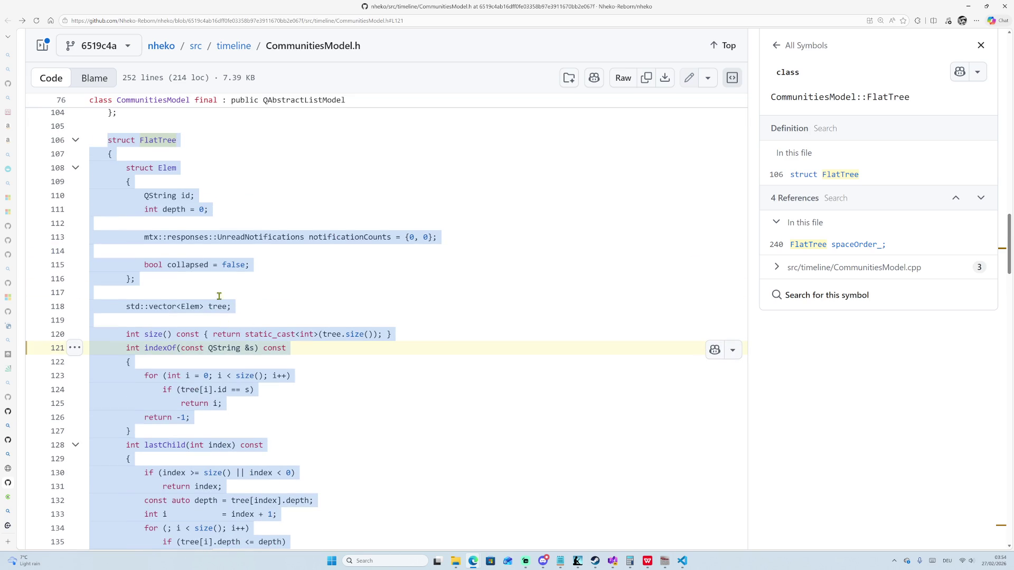
Select QString on line 110, then drag-select lines 109–125 covering the Elem struct and indexOf.
click(155, 196)
double_click(157, 197)
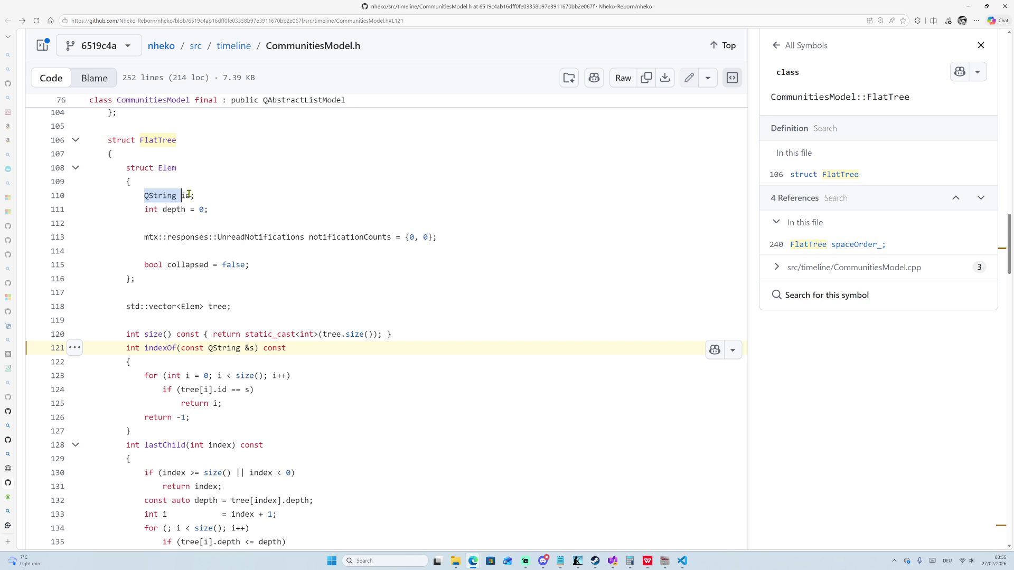
mouse_move(109, 137)
mouse_down()
mouse_move(227, 391)
mouse_move(214, 404)
mouse_up()
scroll(214, 397, down, 1)
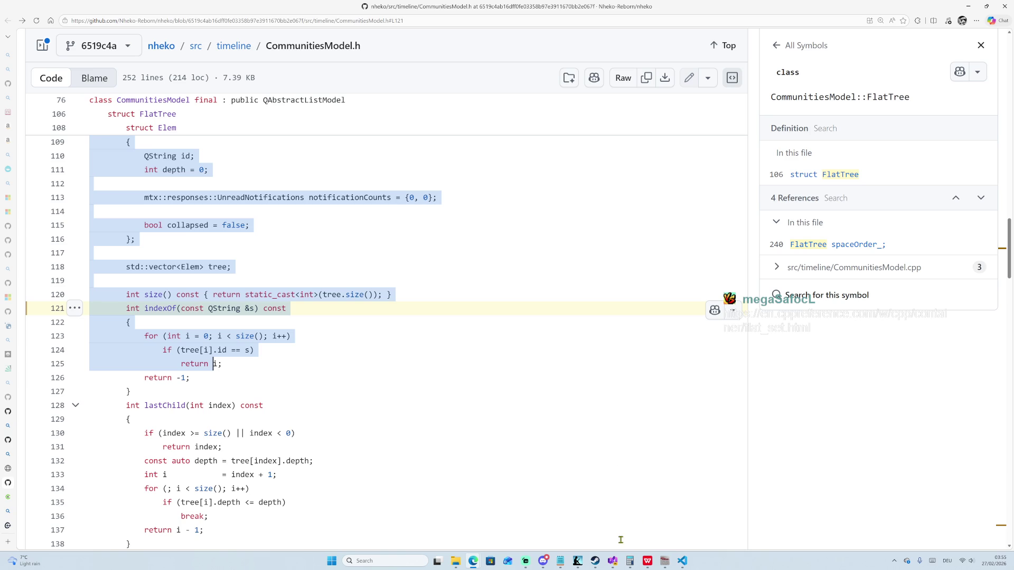
Open the shared cppreference std::flat_set link and scroll to its Template parameters and Member types.
mouse_move(595, 561)
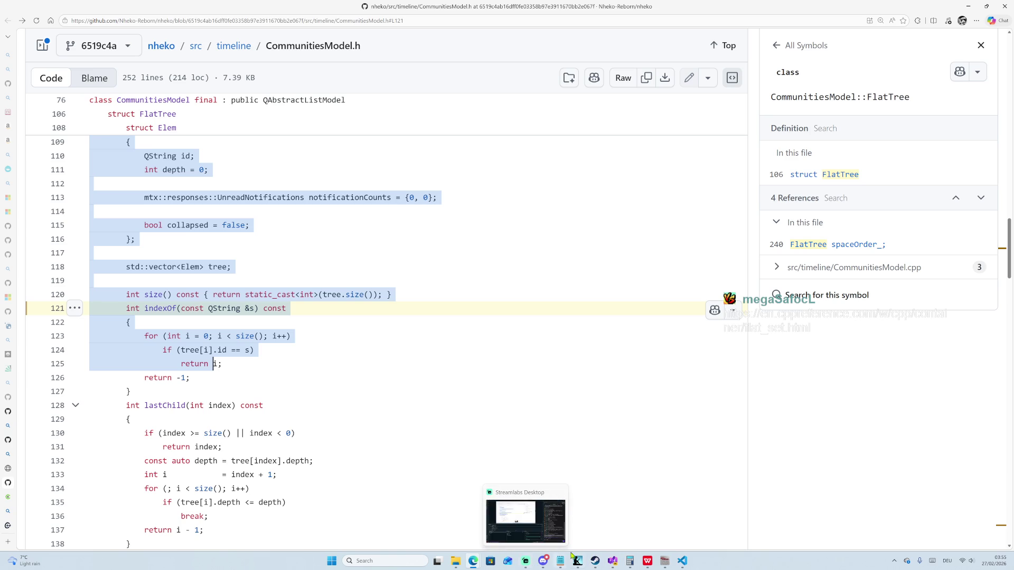
mouse_move(630, 561)
click(523, 562)
click(836, 501)
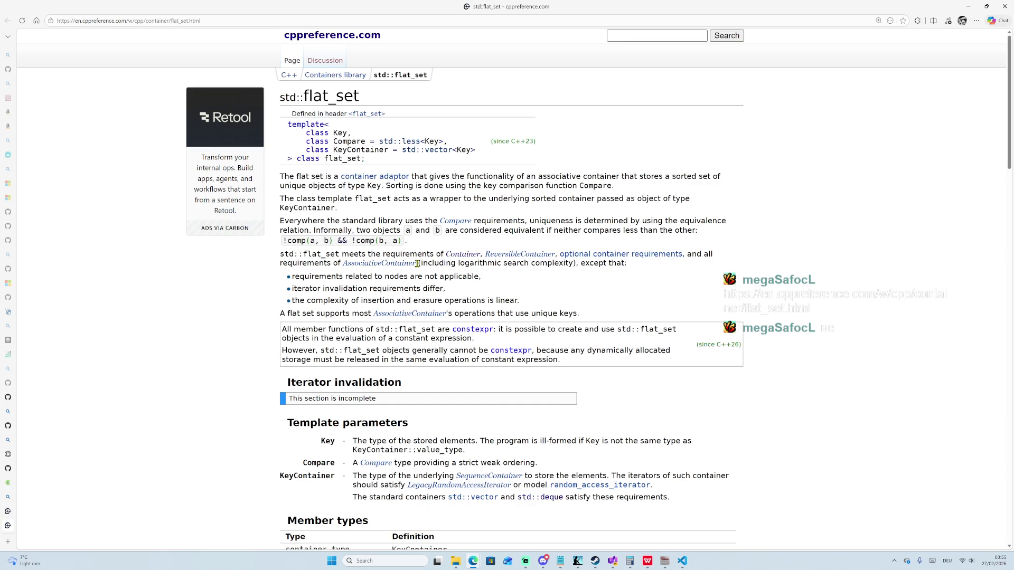
scroll(422, 270, down, 3)
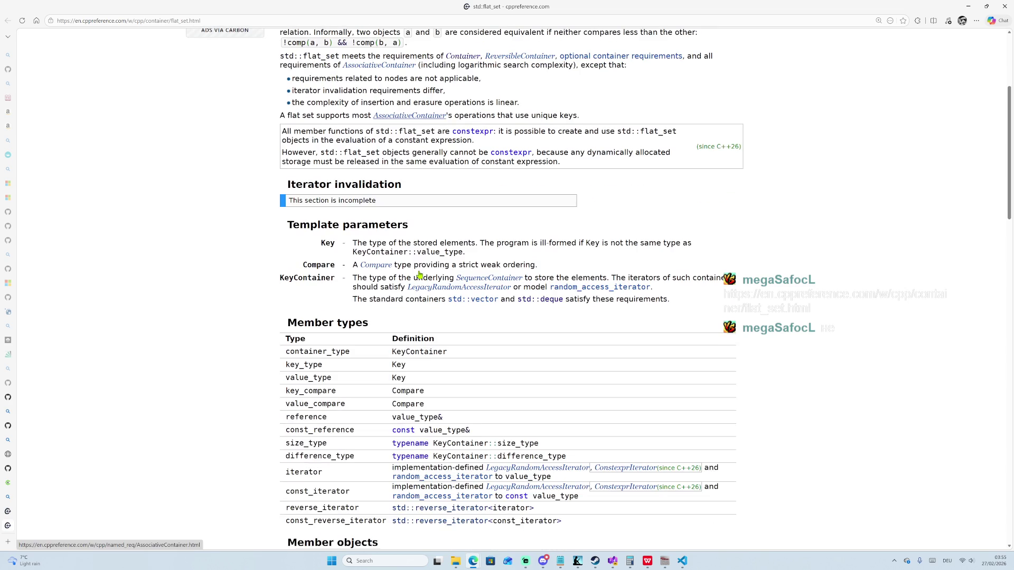
scroll(468, 283, up, 3)
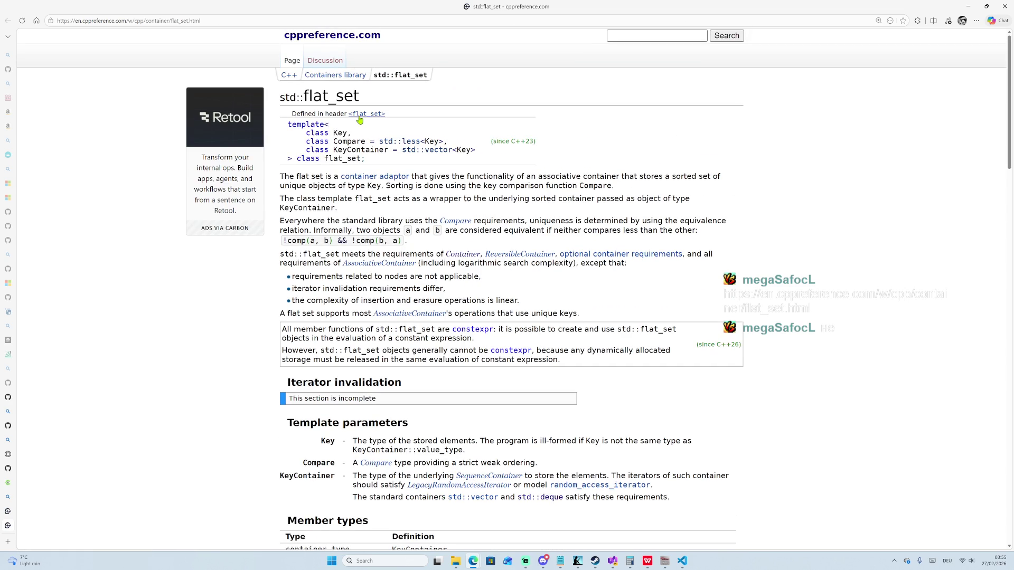
mouse_move(395, 83)
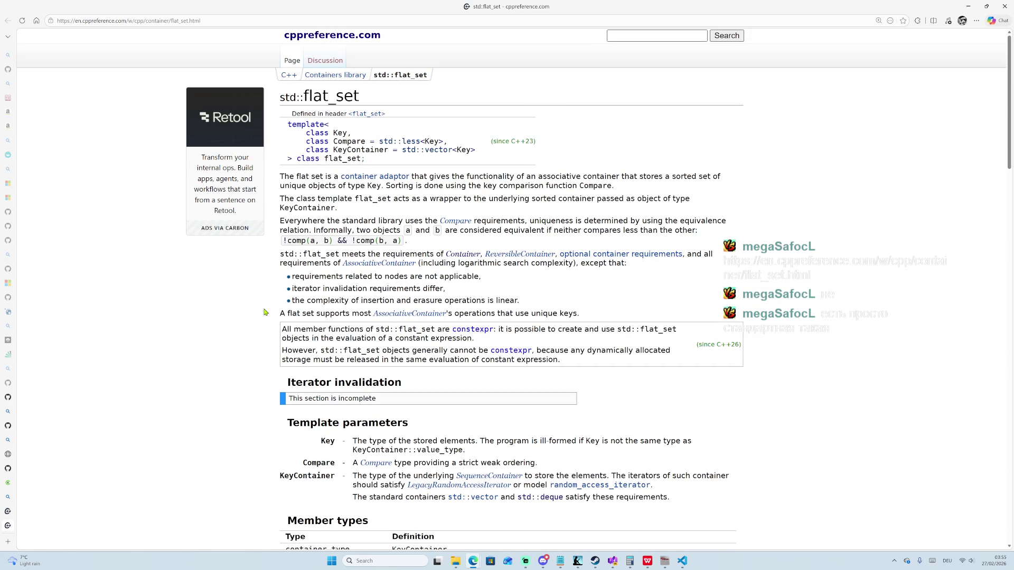
scroll(612, 153, down, 5)
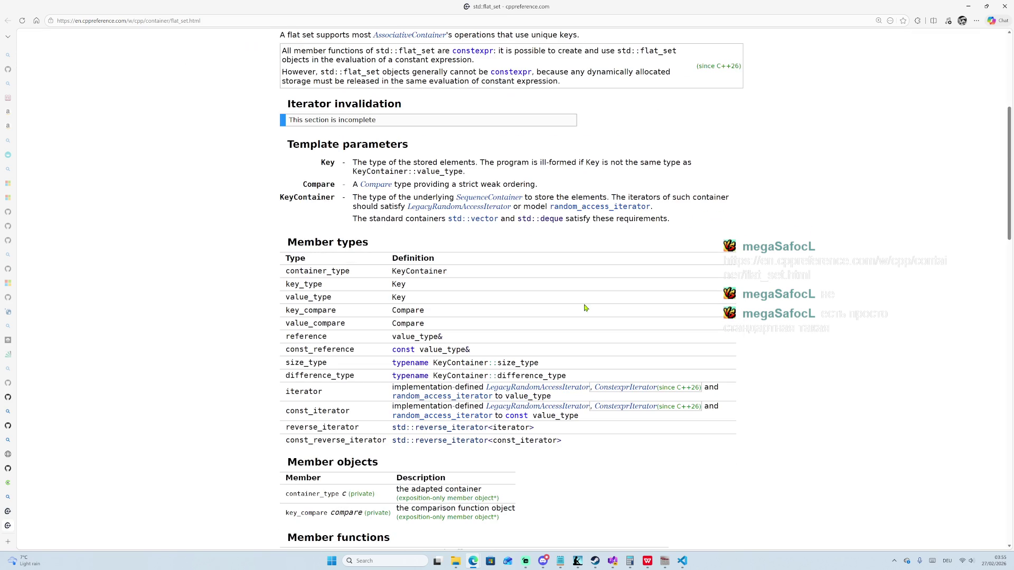
scroll(557, 344, down, 1)
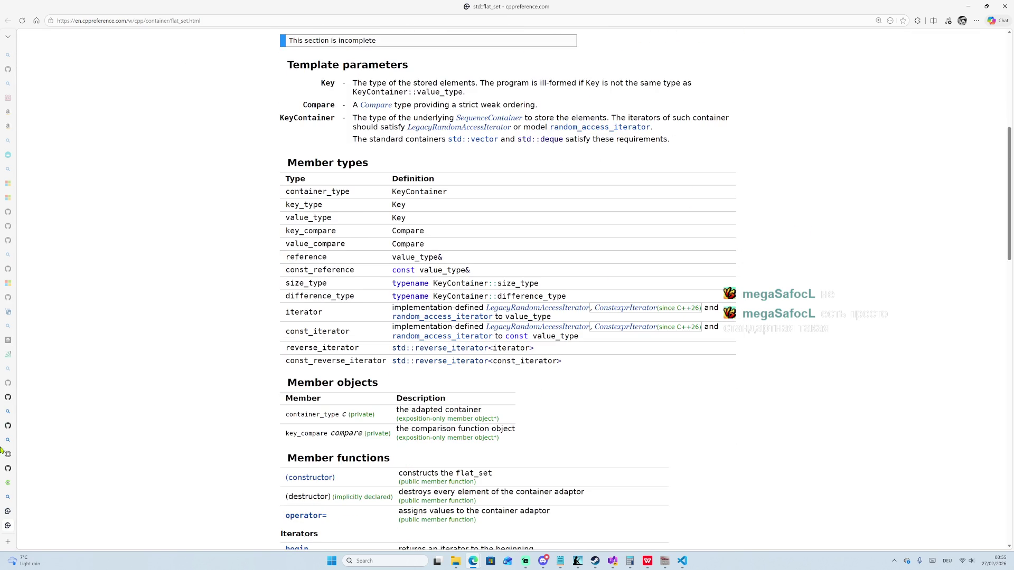
mouse_move(8, 446)
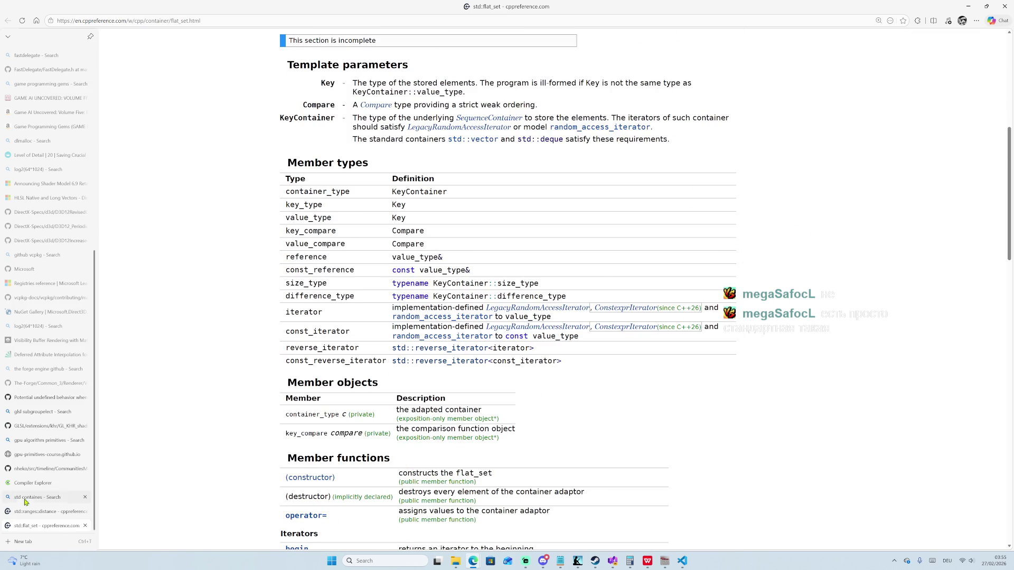
Return to the CommunitiesModel.h tab and select FlatTree on line 106.
click(36, 469)
drag(136, 336, 131, 391)
scroll(182, 346, up, 3)
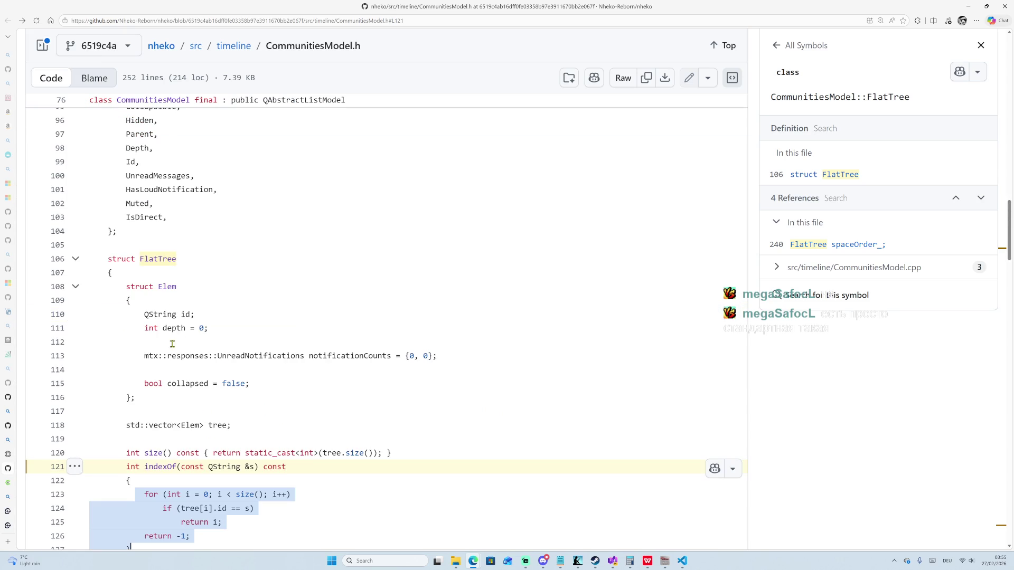
double_click(159, 258)
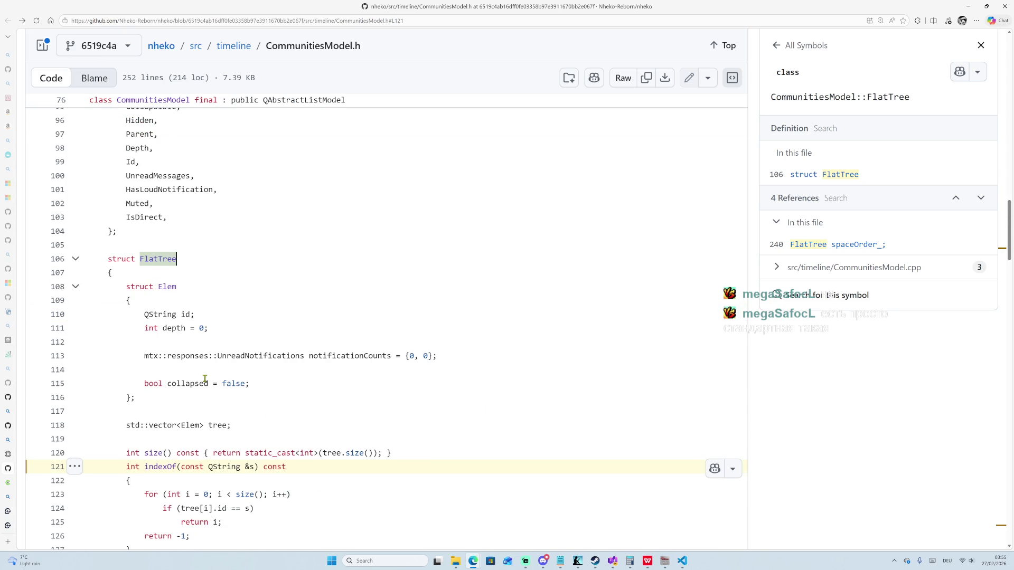
Scroll through FlatTree's functions down to lastChild and parent().
scroll(204, 373, down, 2)
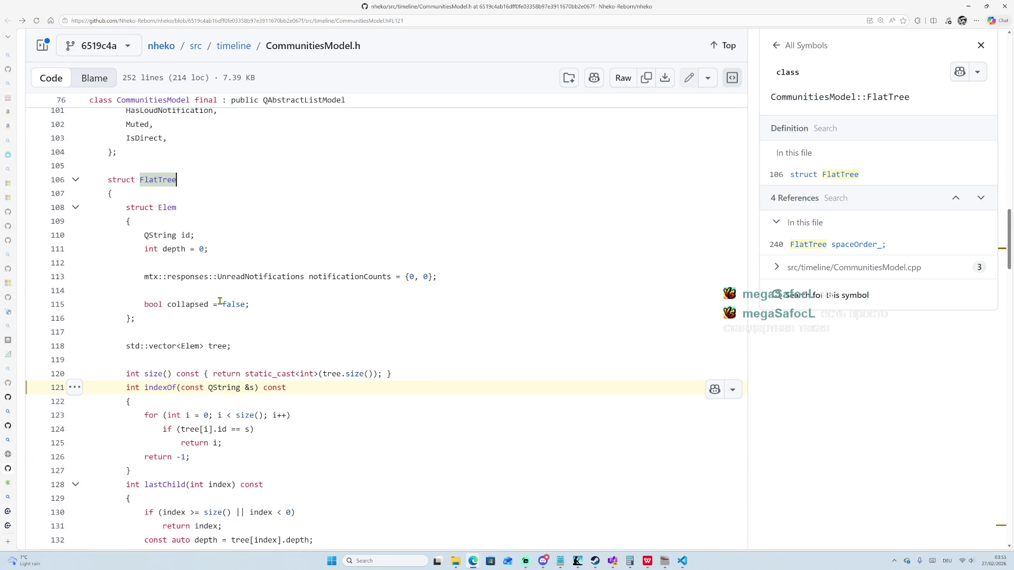
scroll(154, 182, up, 1)
scroll(167, 267, up, 2)
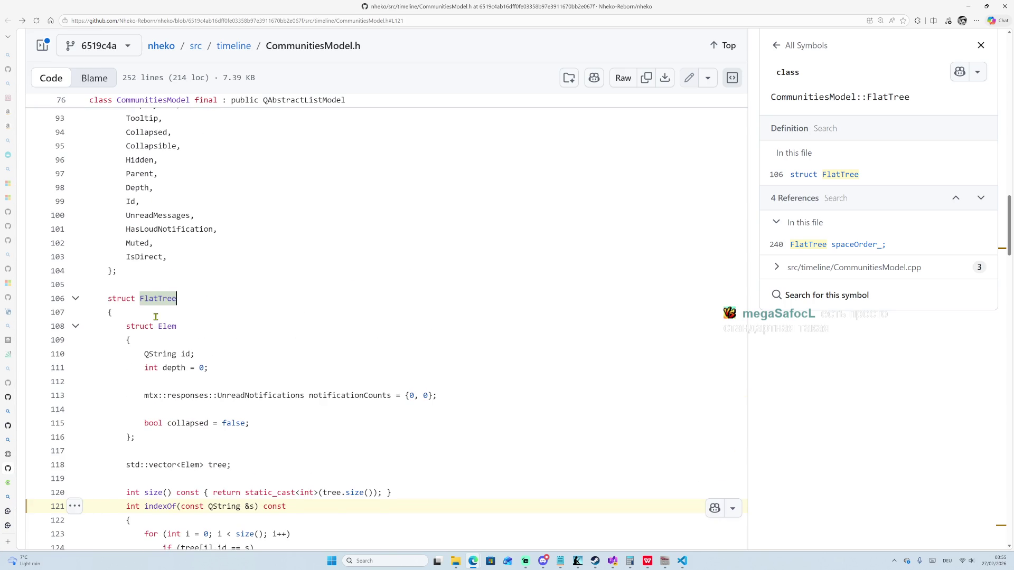
scroll(195, 328, down, 4)
scroll(195, 329, down, 2)
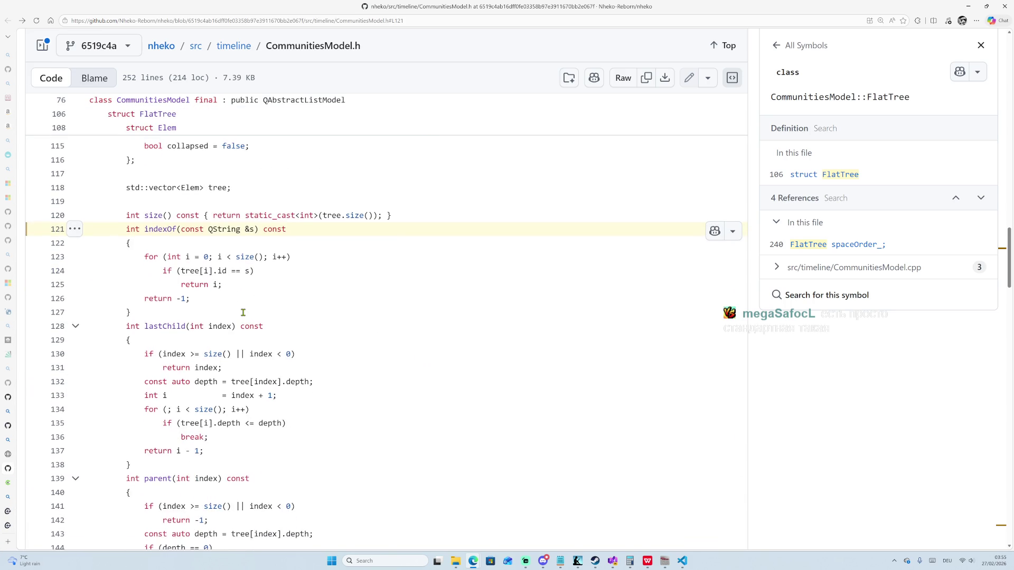
scroll(179, 259, down, 2)
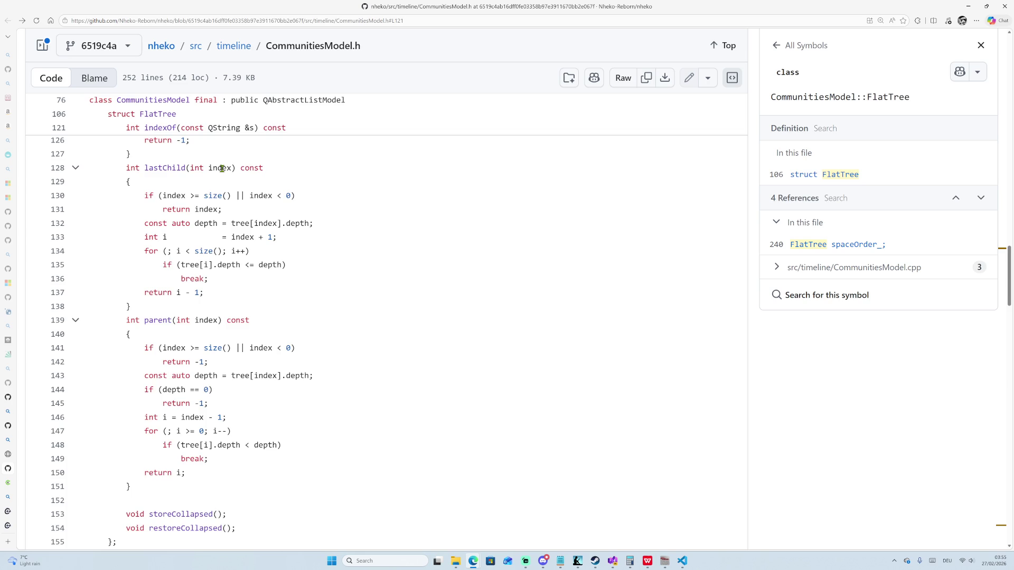
scroll(225, 174, down, 1)
scroll(246, 216, up, 2)
scroll(255, 301, up, 2)
scroll(249, 395, up, 6)
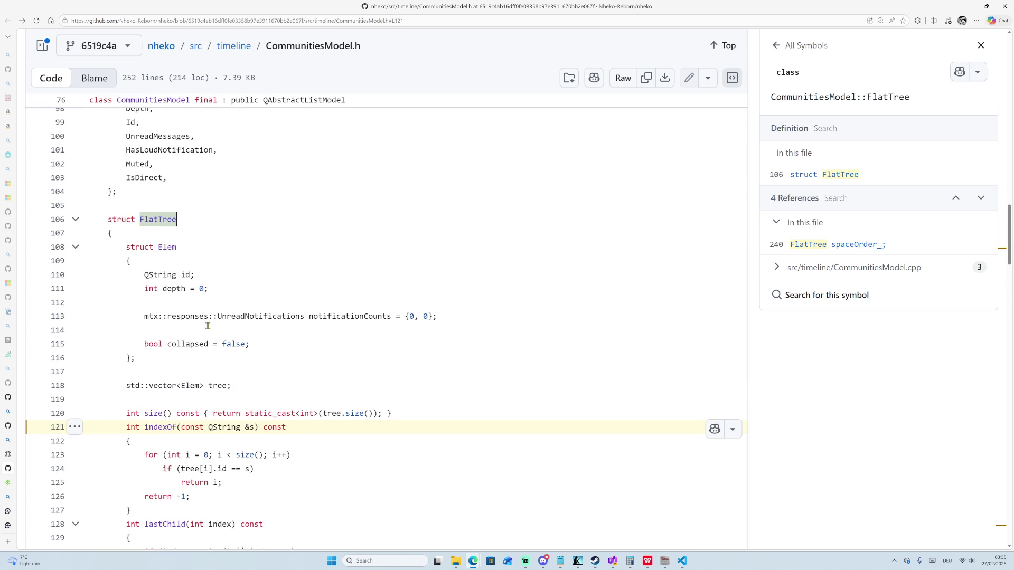
scroll(230, 317, down, 10)
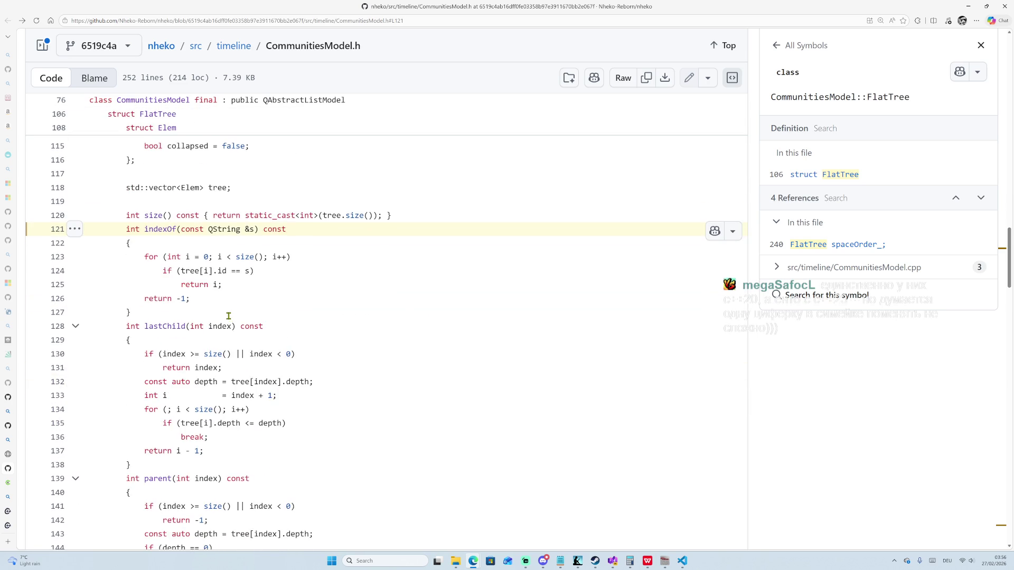
scroll(233, 322, down, 1)
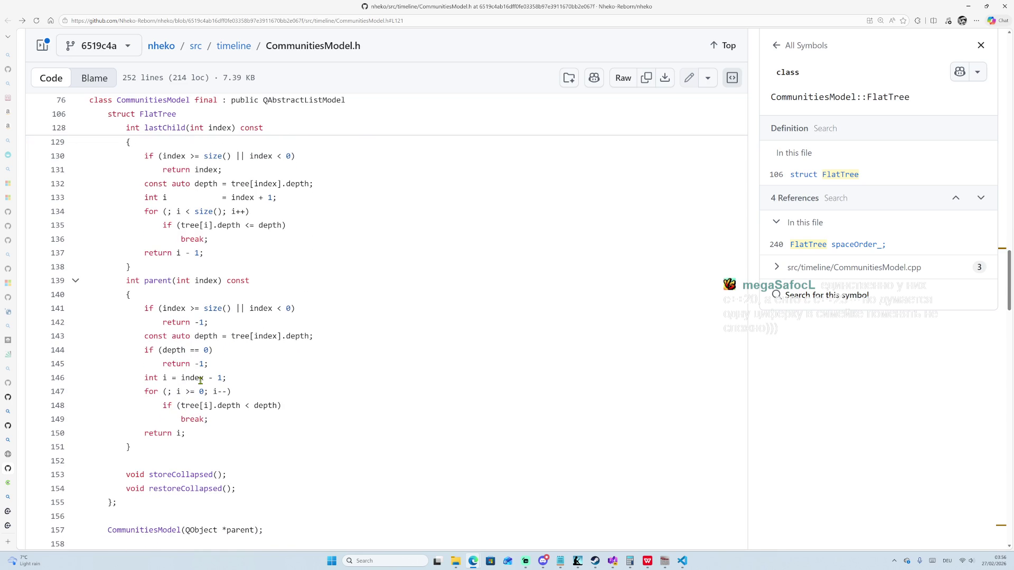
scroll(225, 396, down, 1)
scroll(219, 372, up, 3)
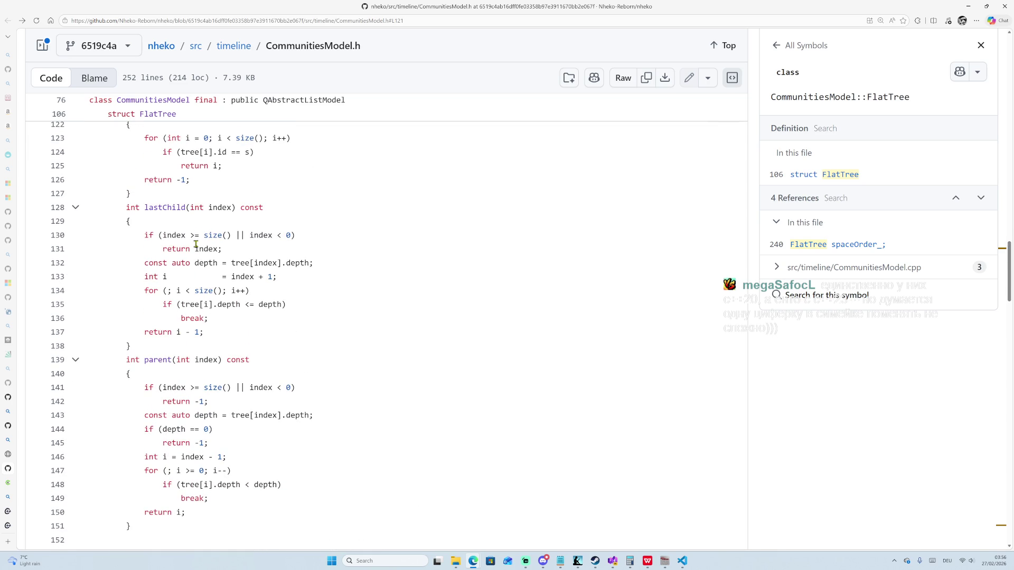
scroll(198, 235, up, 1)
drag(200, 399, 218, 400)
scroll(217, 417, down, 2)
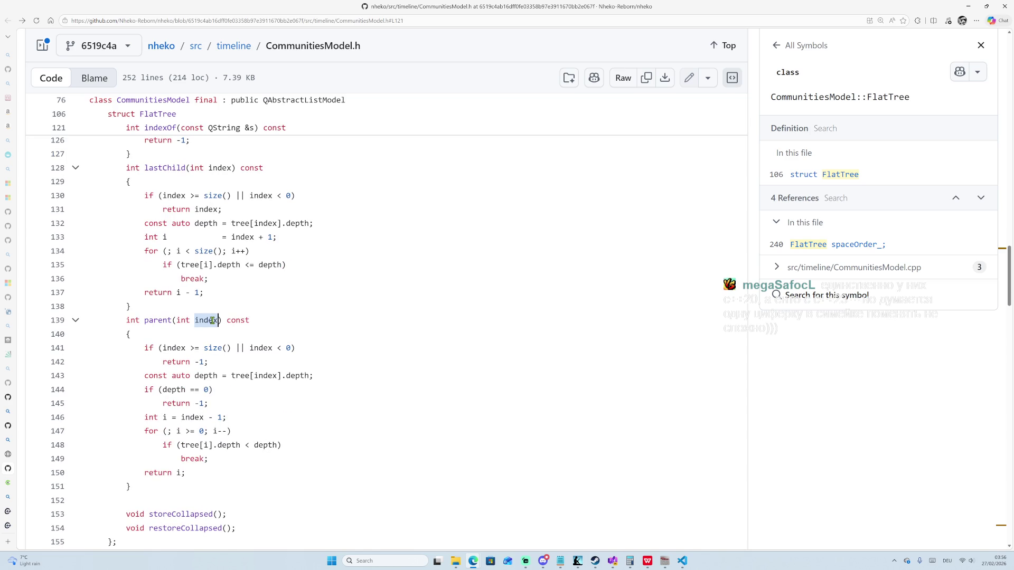
Select index in parent()'s bounds check, mark lines 141–142, and select depth on line 143.
double_click(172, 348)
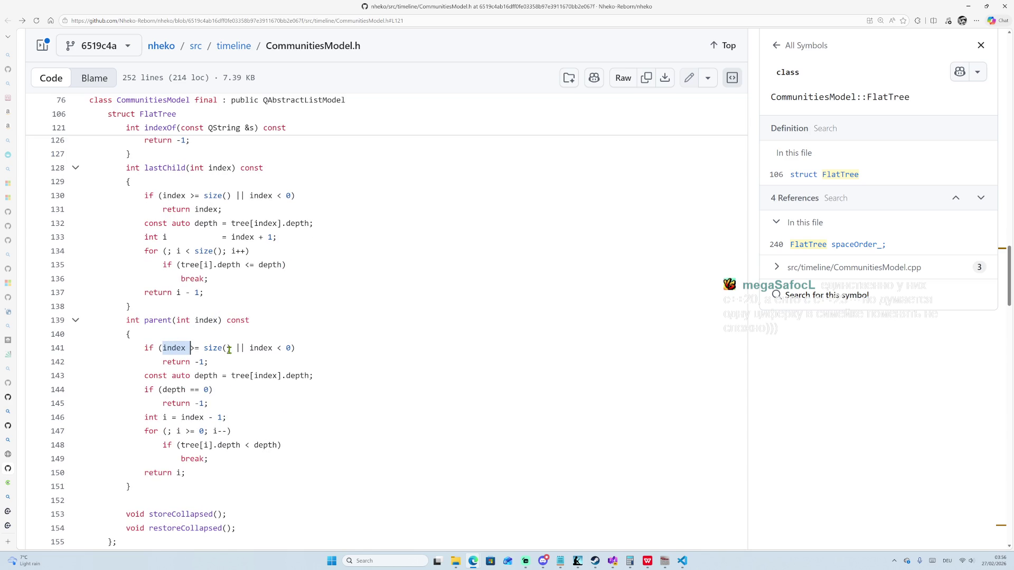
drag(145, 347, 210, 362)
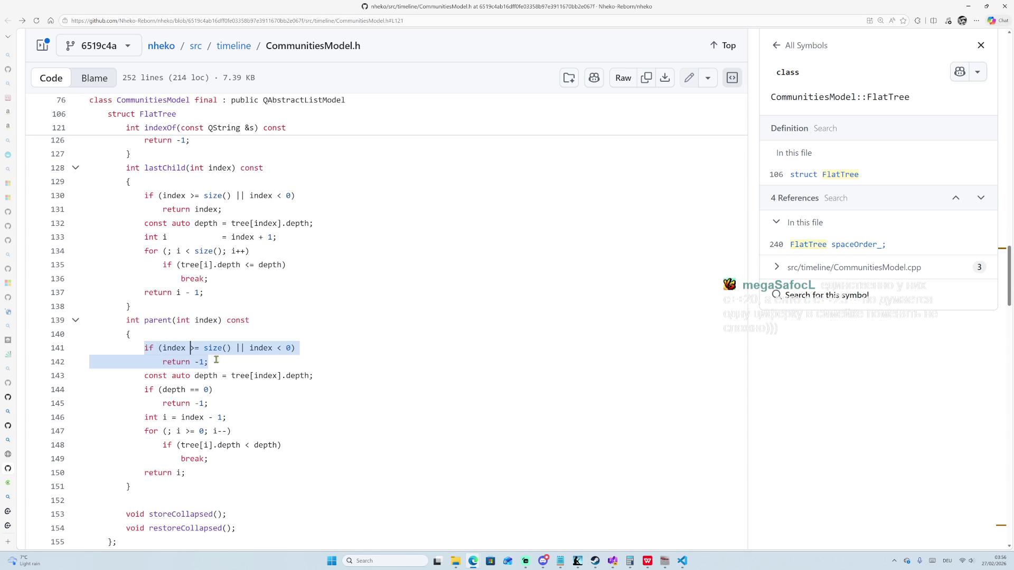
double_click(265, 378)
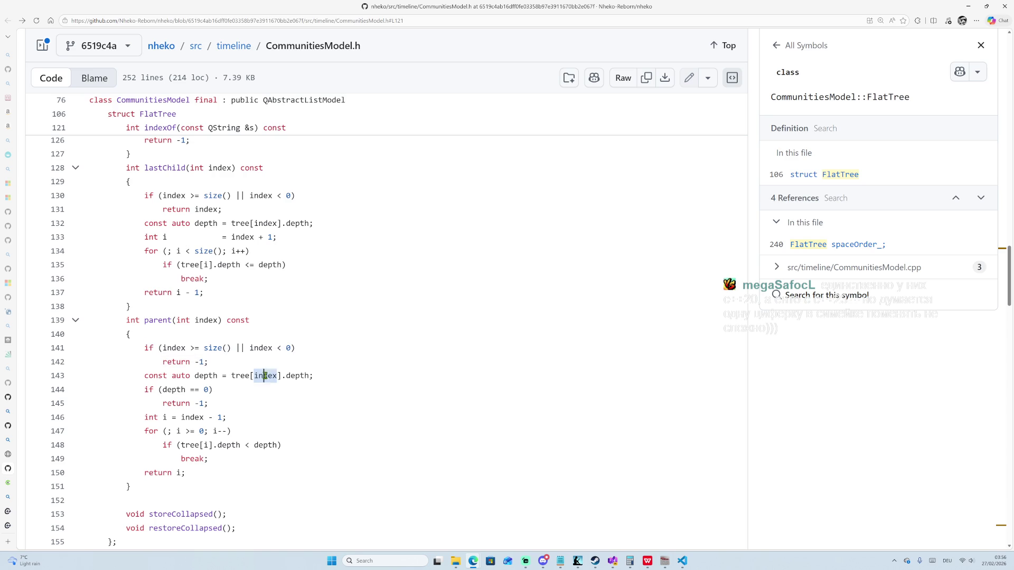
List all 23 references to depth in the symbols pane.
double_click(297, 378)
scroll(280, 343, up, 5)
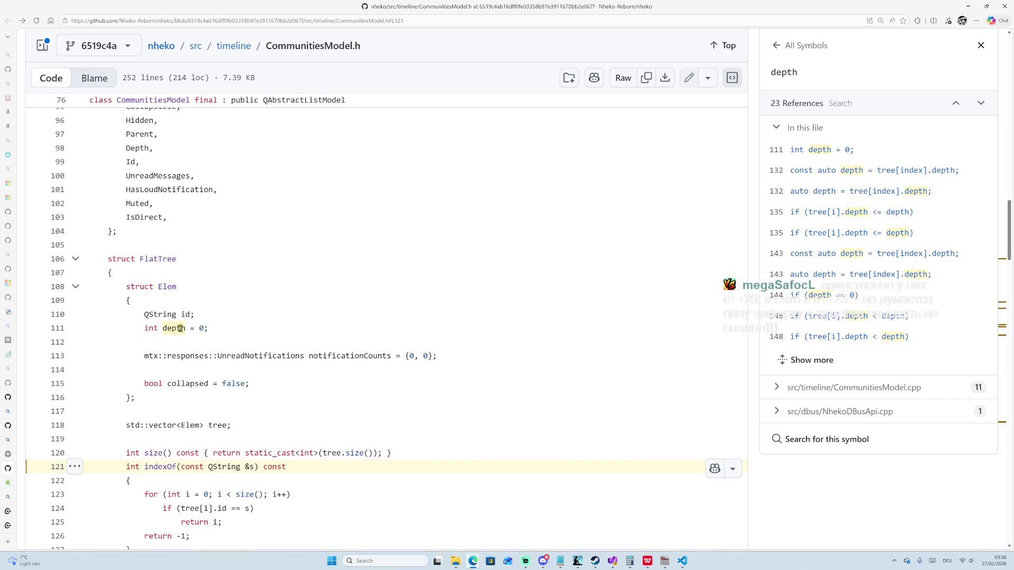
scroll(276, 340, down, 5)
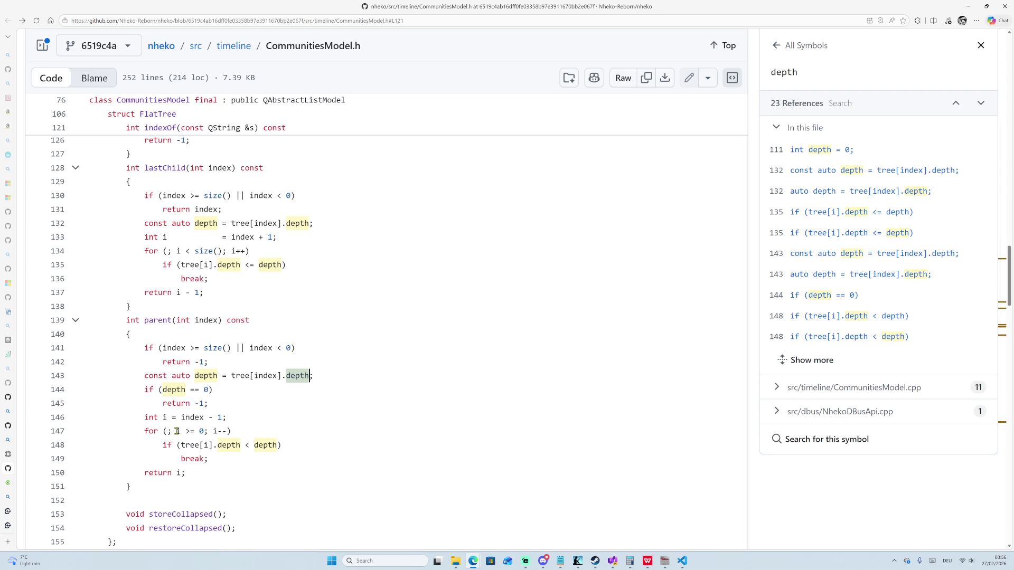
Select index on line 146, then drag-select parent()'s whole body on lines 141–150.
drag(181, 417, 205, 418)
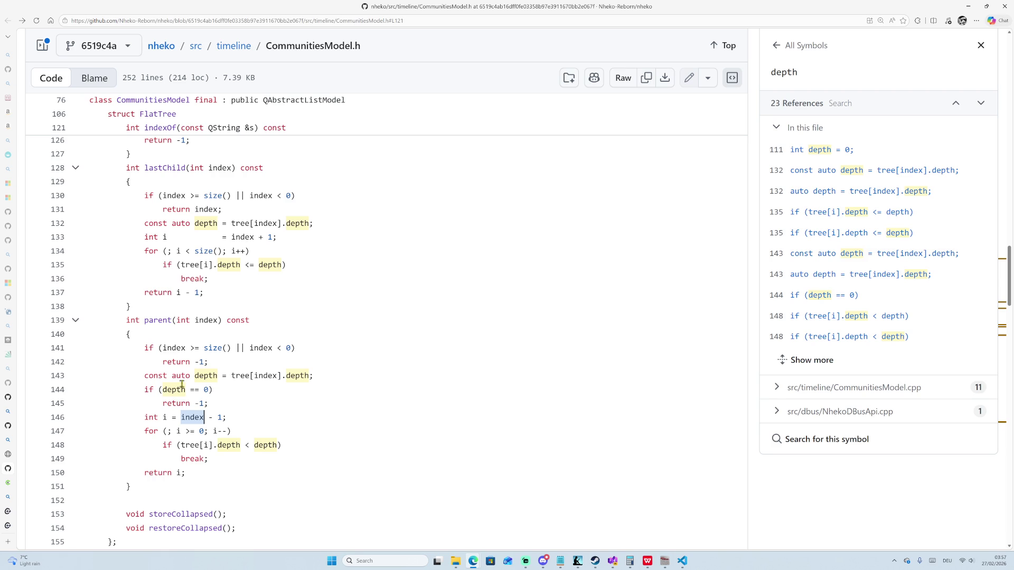
drag(146, 344, 238, 469)
scroll(236, 468, up, 3)
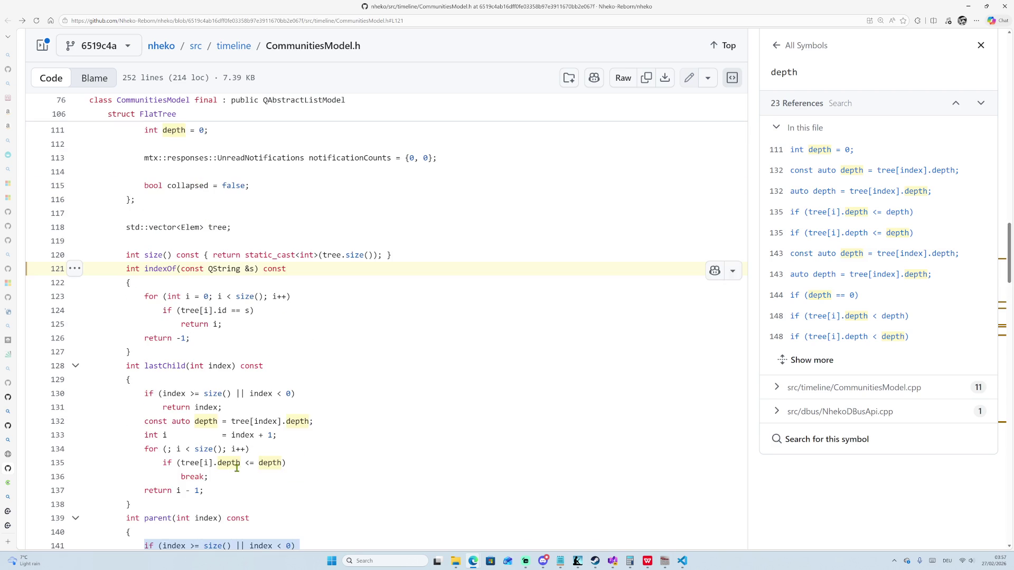
scroll(236, 467, down, 3)
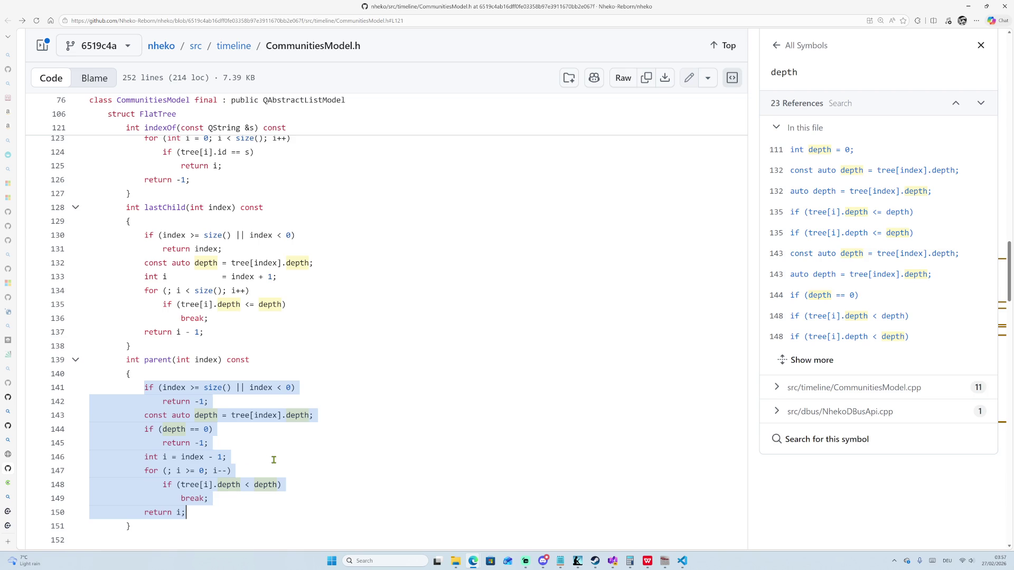
scroll(274, 460, down, 2)
mouse_move(266, 430)
mouse_down()
mouse_move(209, 434)
mouse_move(140, 335)
mouse_move(140, 312)
mouse_up()
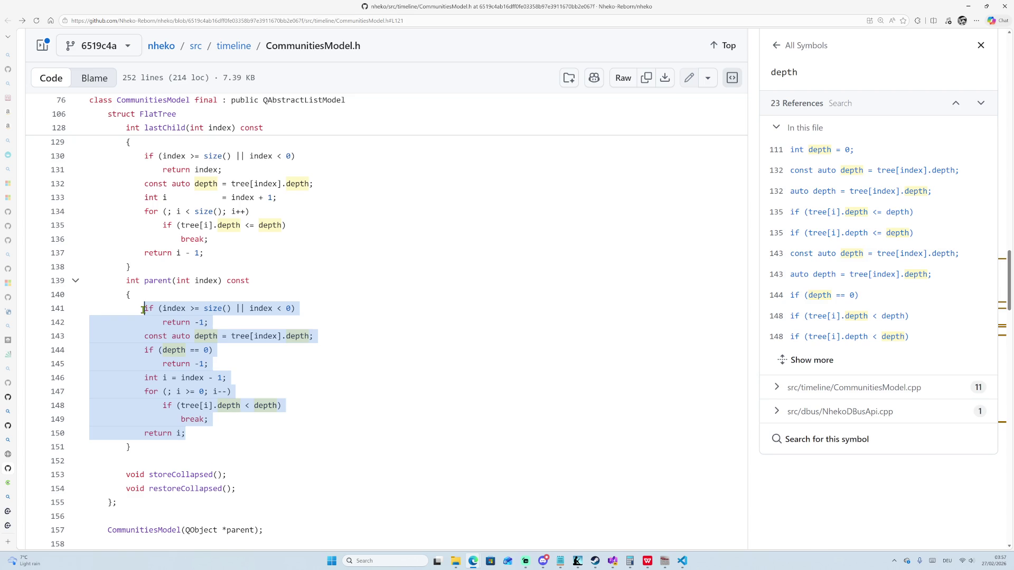
click(143, 310)
drag(143, 310, 231, 434)
scroll(257, 430, up, 5)
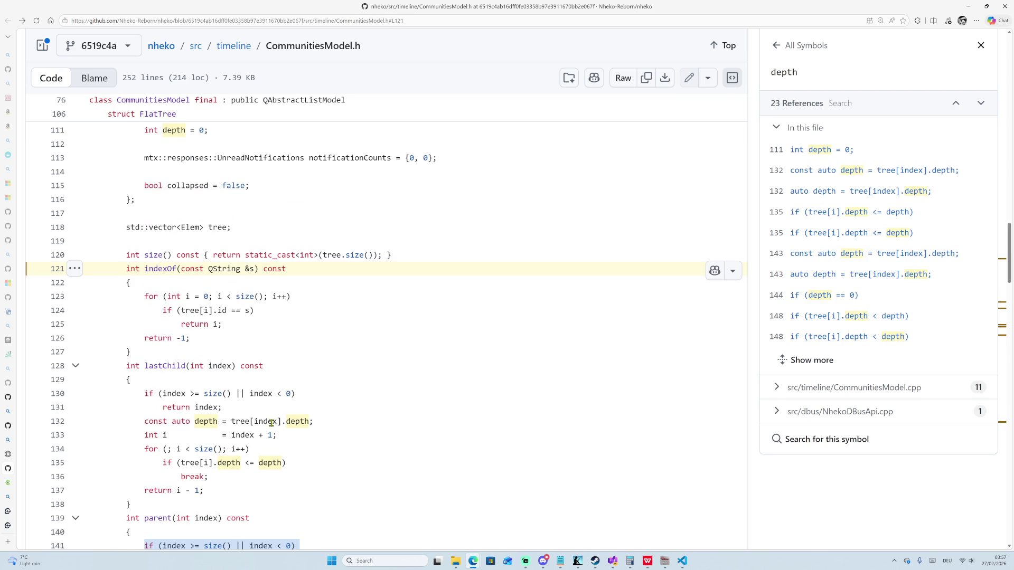
scroll(272, 423, down, 5)
click(196, 433)
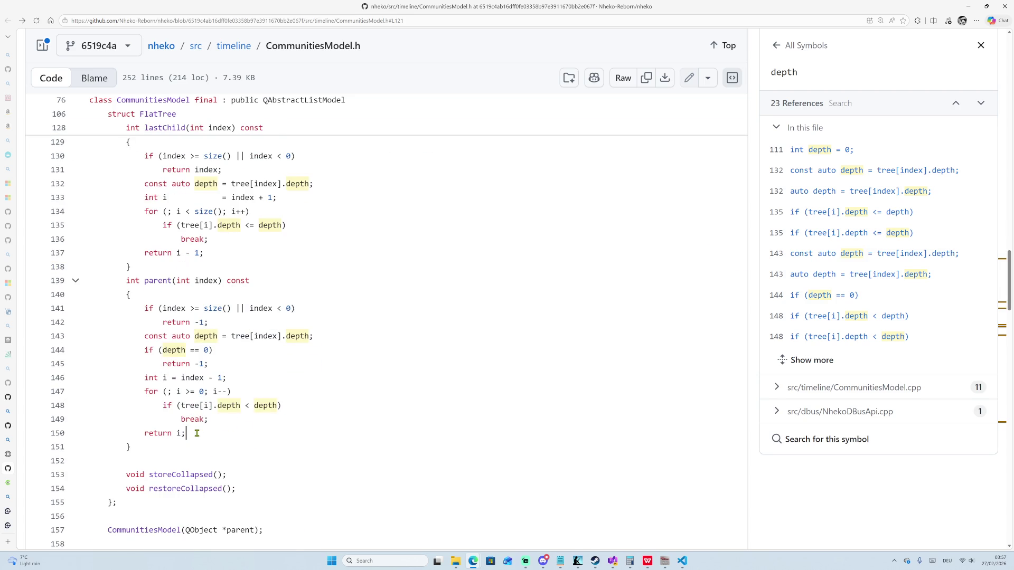
mouse_move(144, 308)
mouse_down()
mouse_move(182, 351)
mouse_move(205, 434)
mouse_up()
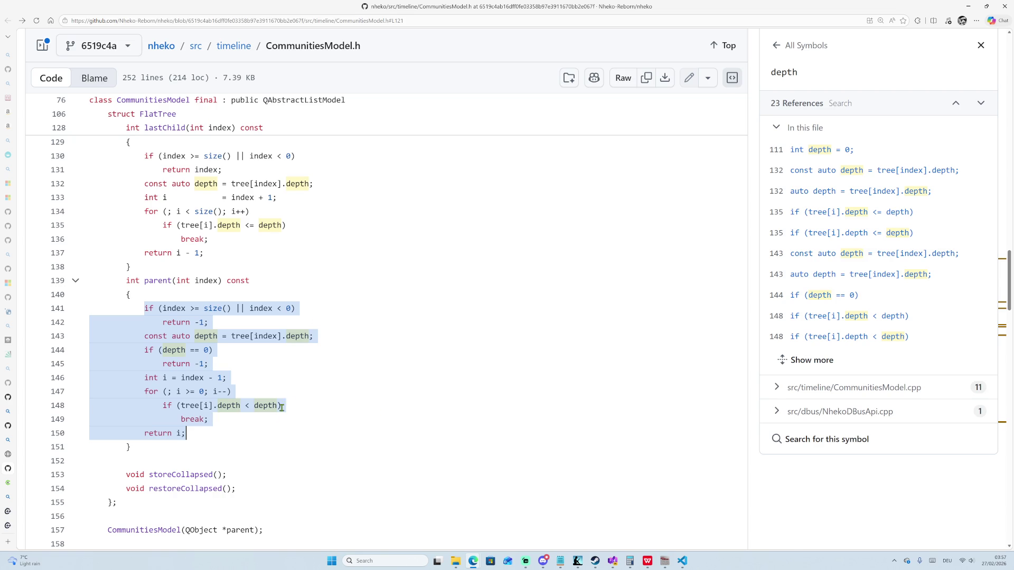
scroll(248, 417, up, 8)
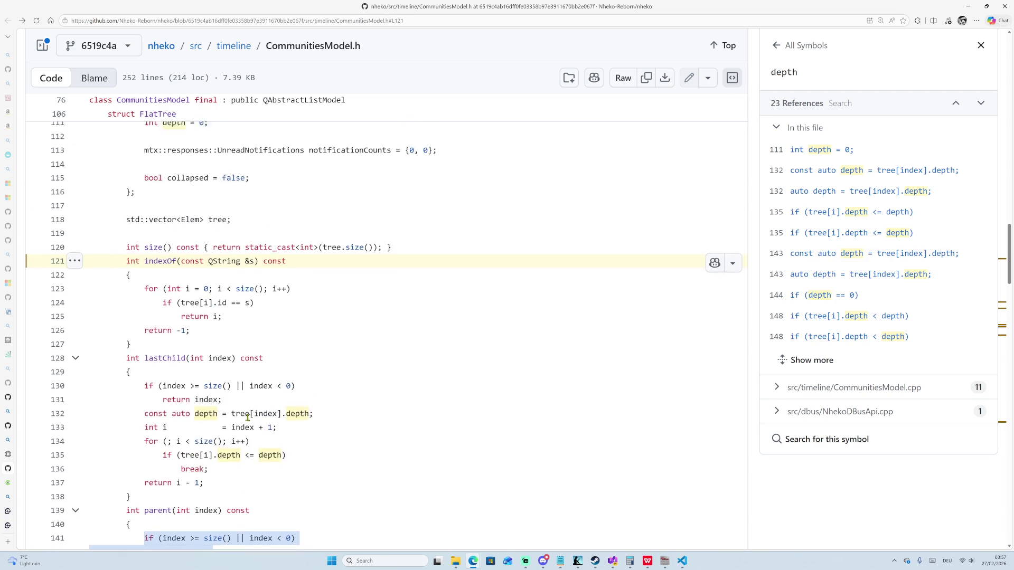
scroll(195, 457, down, 2)
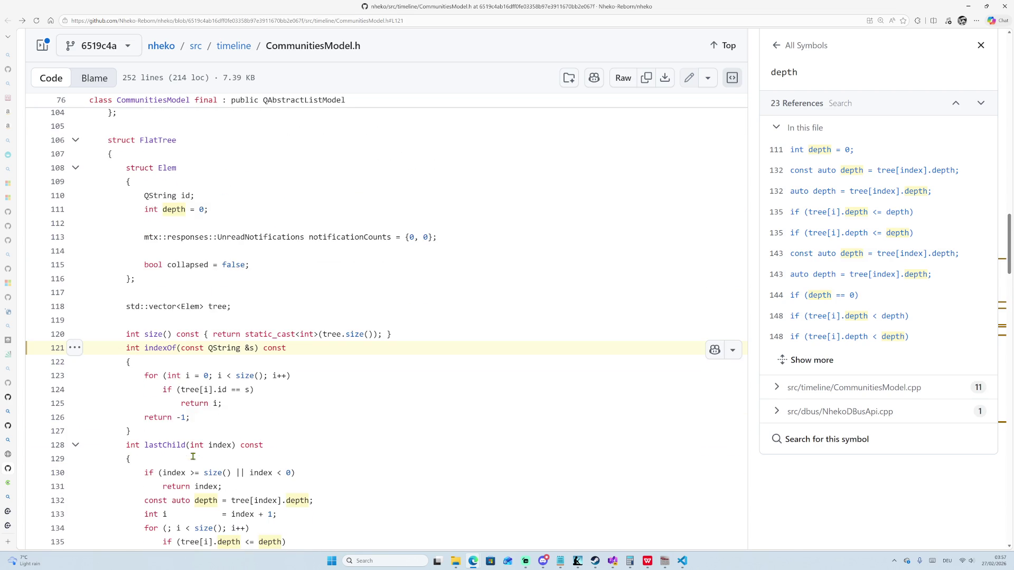
scroll(267, 515, down, 3)
scroll(187, 344, down, 2)
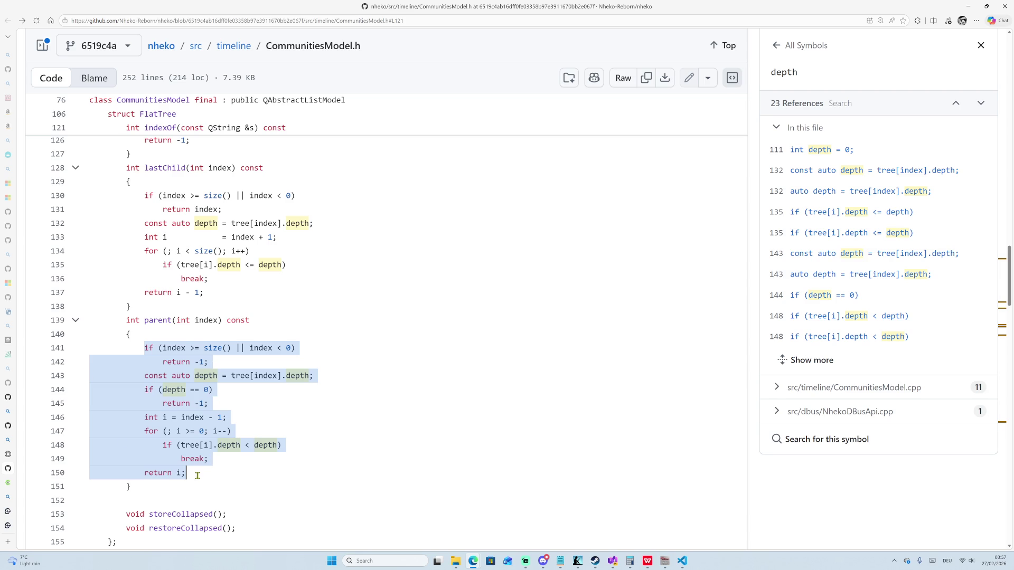
click(185, 432)
drag(181, 445, 268, 445)
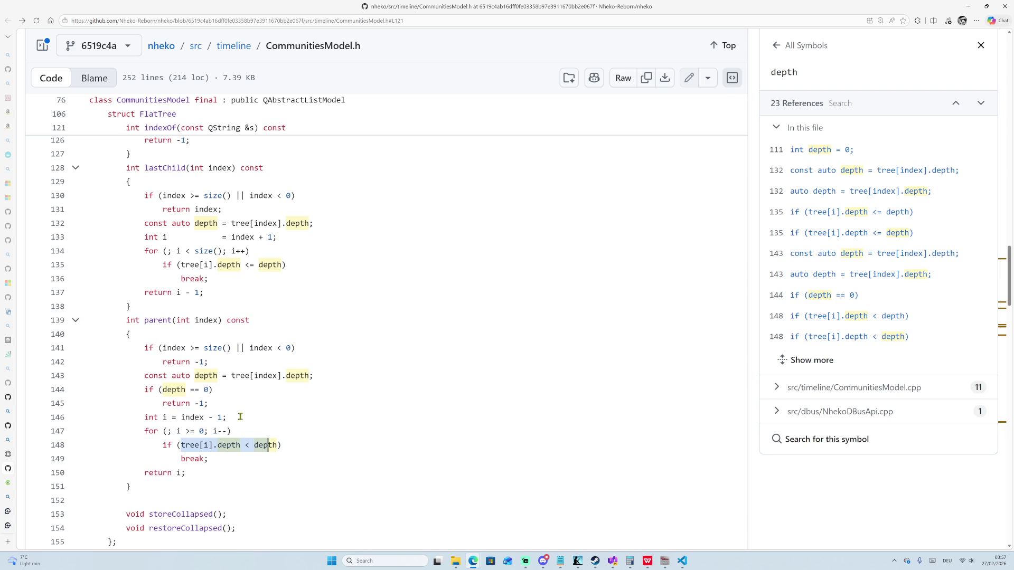
click(204, 320)
double_click(205, 320)
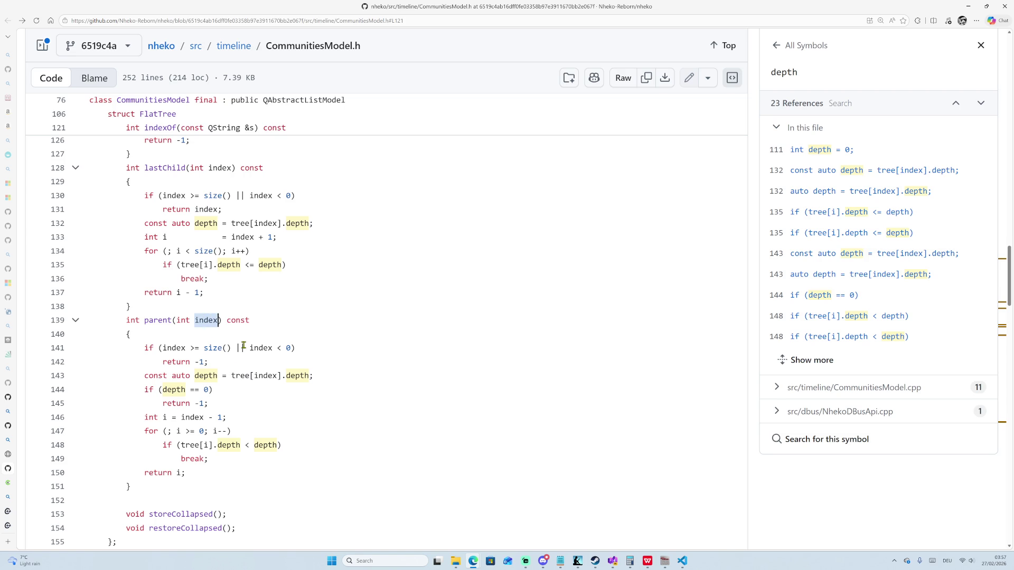
scroll(244, 345, up, 1)
scroll(243, 345, up, 1)
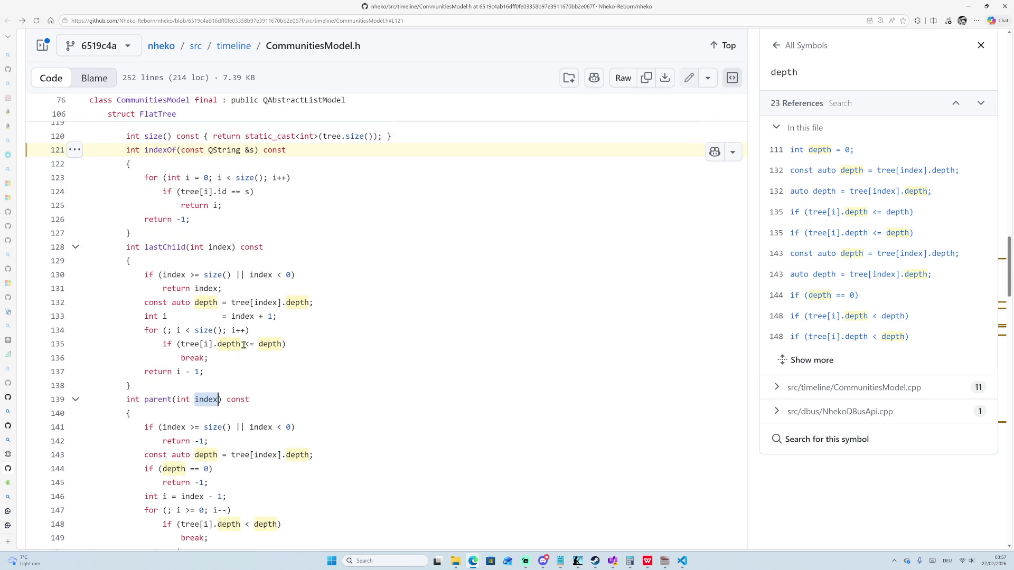
scroll(244, 345, down, 1)
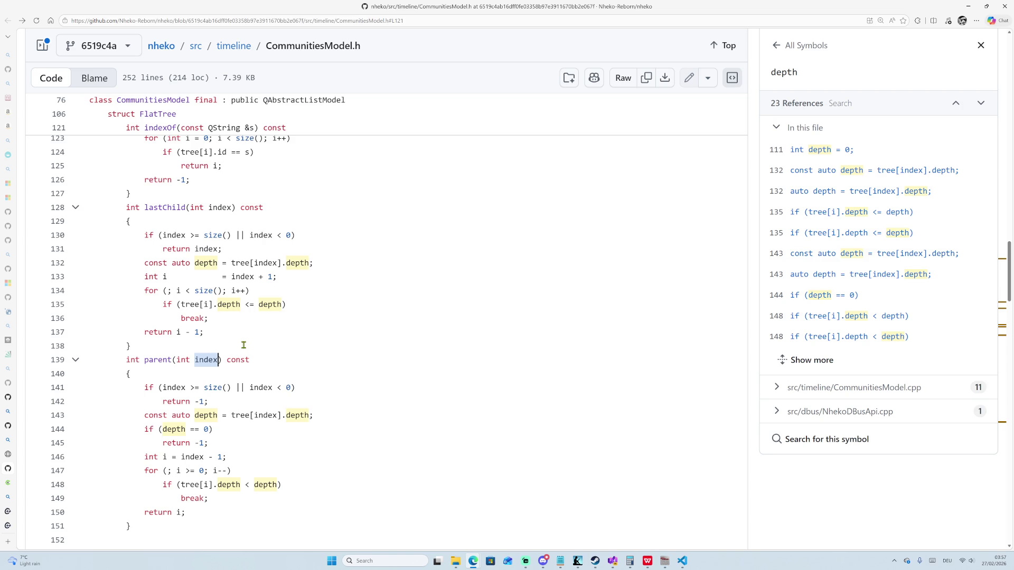
scroll(243, 344, down, 1)
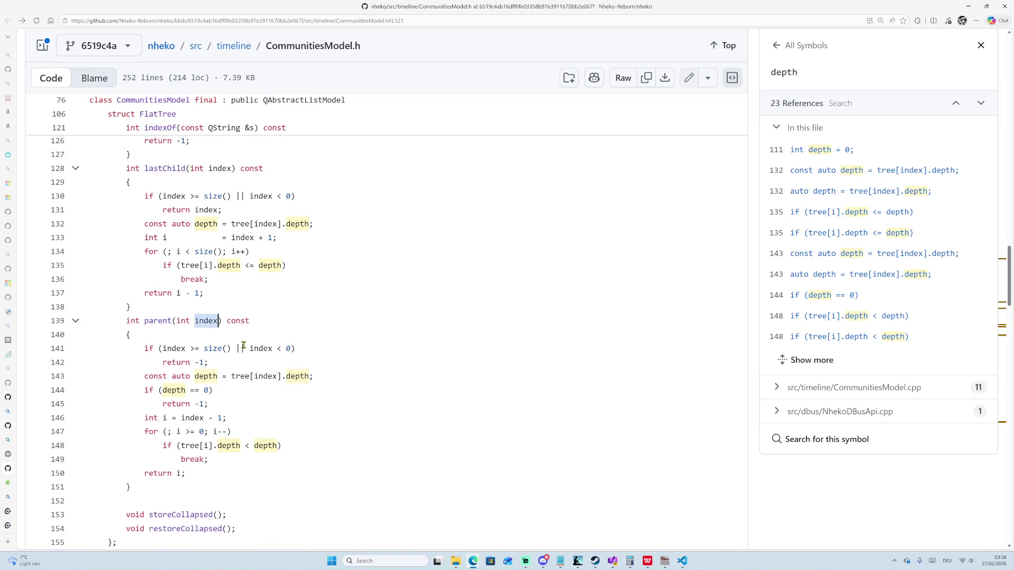
scroll(243, 345, up, 1)
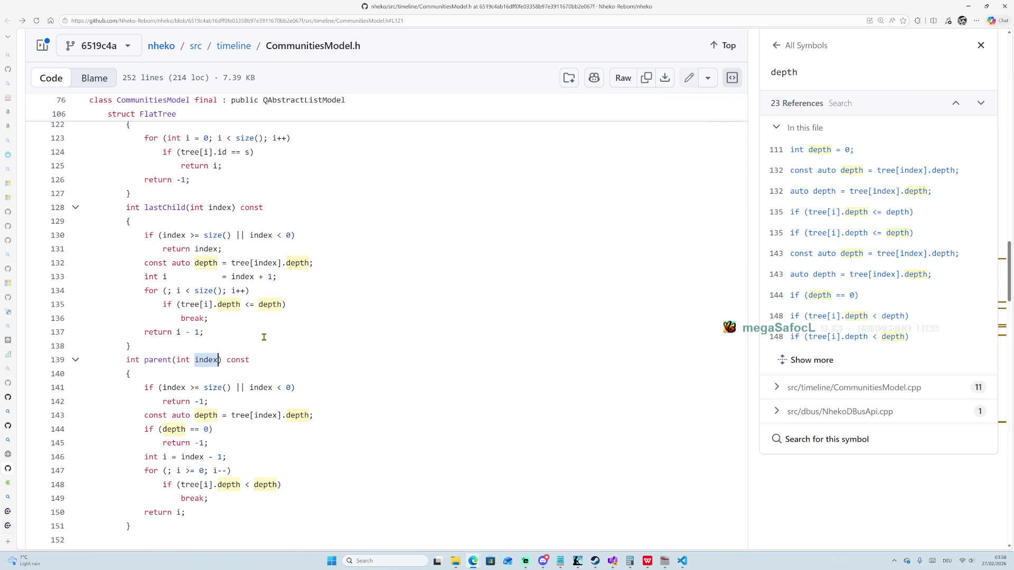
scroll(264, 337, down, 2)
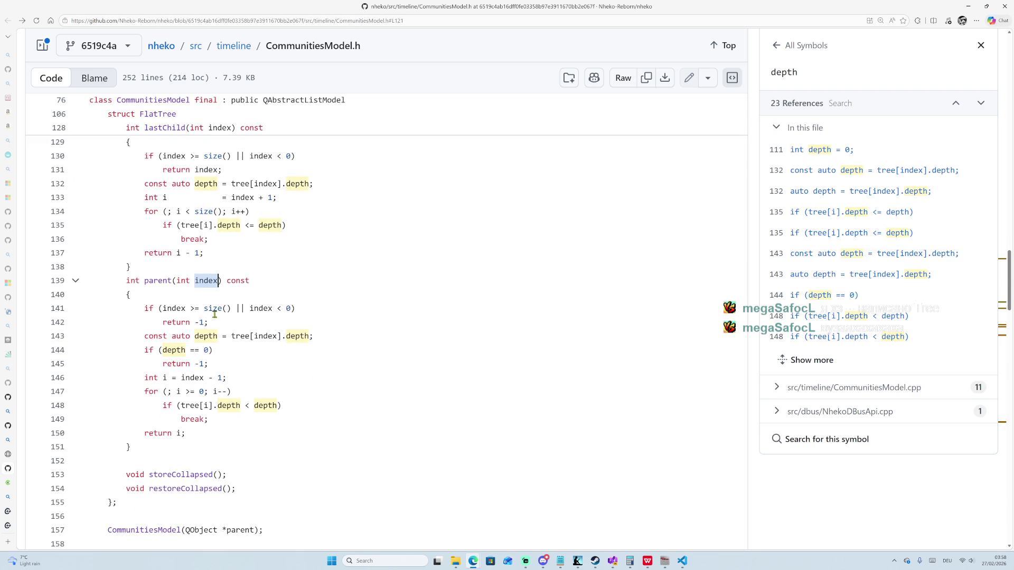
mouse_move(144, 308)
mouse_down()
mouse_move(248, 407)
mouse_move(247, 433)
mouse_up()
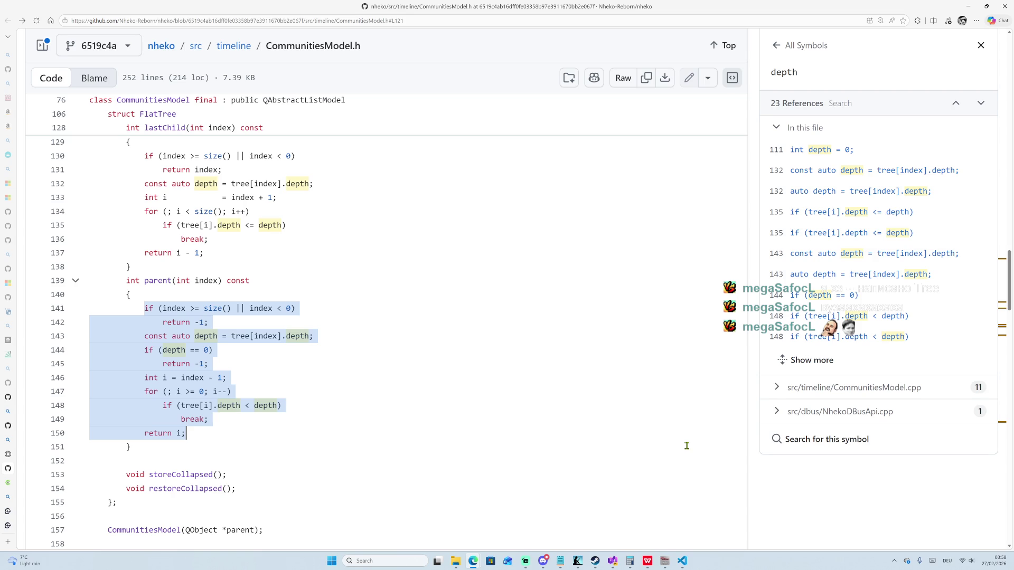
Launch Paint with a blank canvas from search, after briefly opening and closing Calculator.
key(super)
text(calculator)
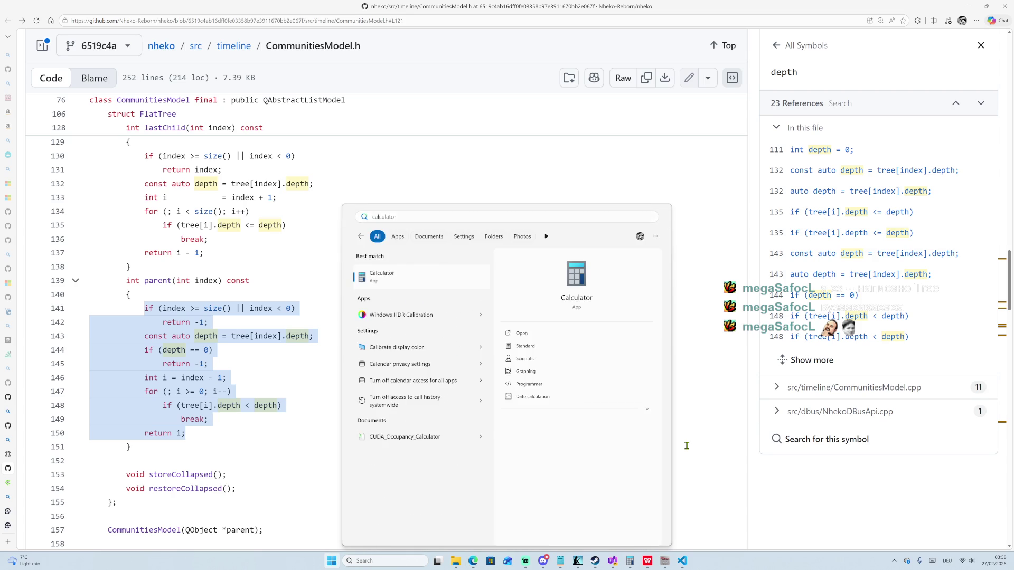
key(Return)
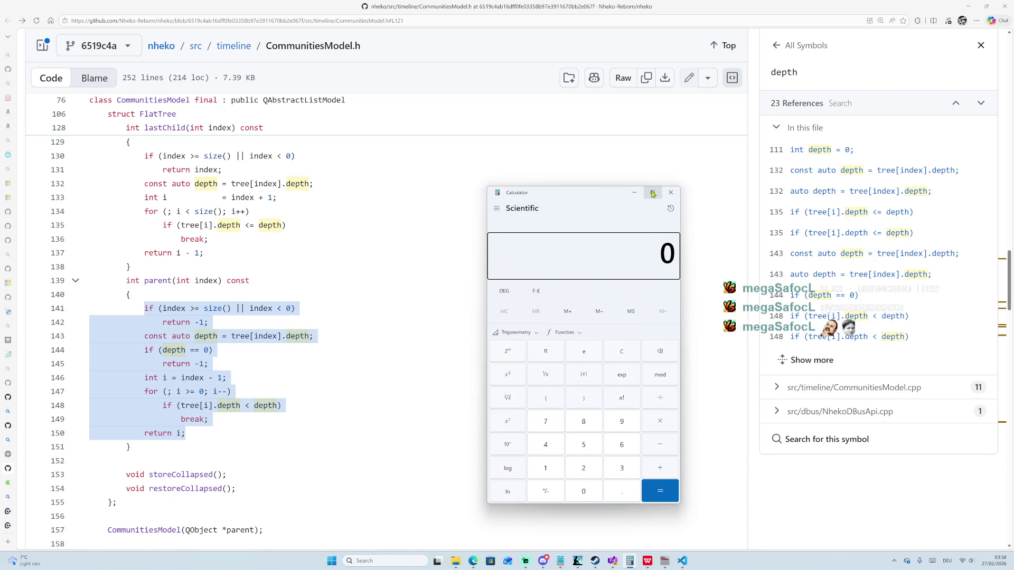
click(668, 192)
key(super)
text(paint)
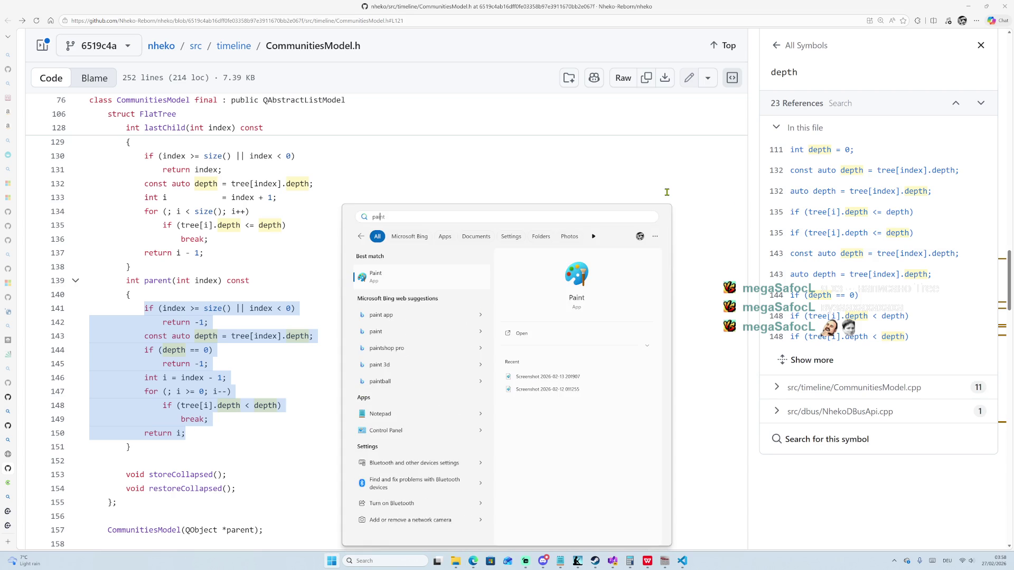
key(Return)
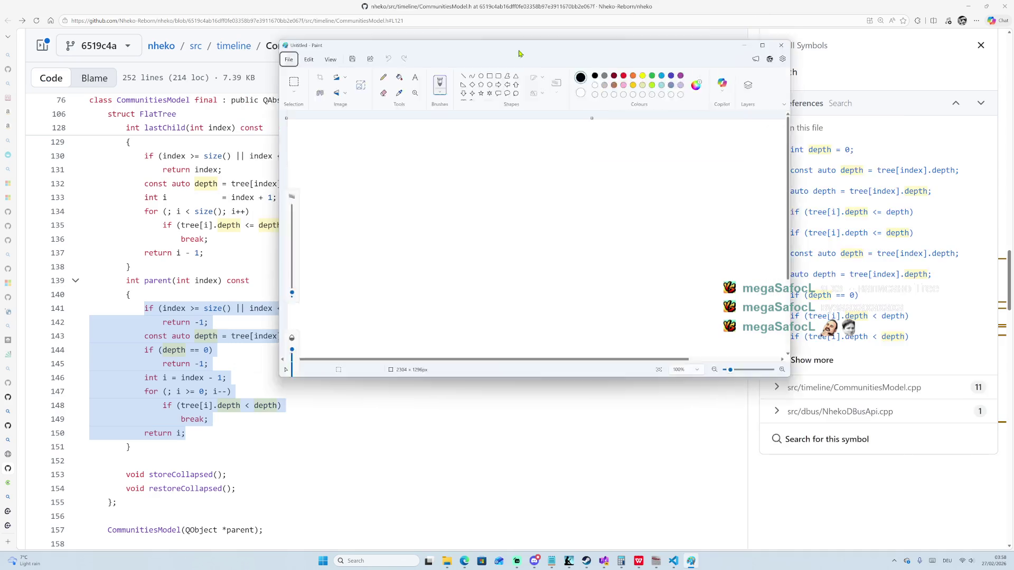
Pick red and the Crayon brush and paint the solid root node.
click(609, 179)
drag(463, 270, 467, 271)
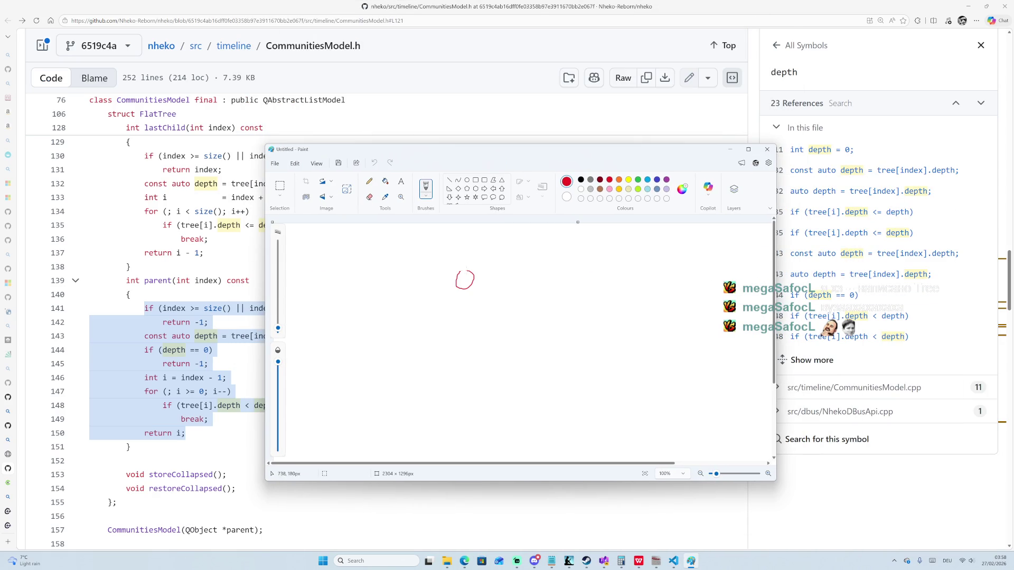
click(429, 198)
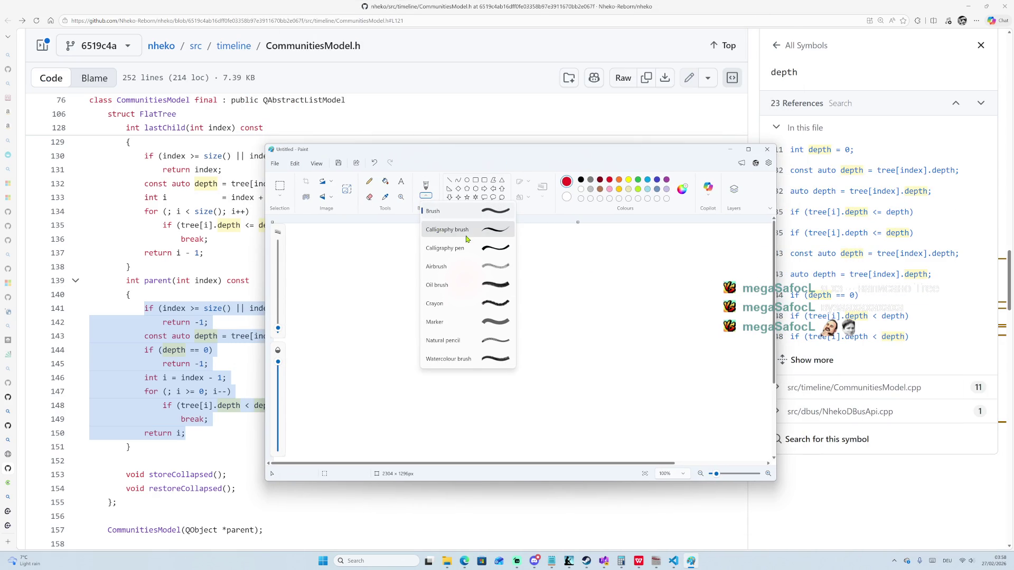
click(493, 301)
drag(465, 277, 465, 279)
click(427, 195)
click(475, 288)
Paint five more red node blobs and connect them with strokes into the tree.
drag(532, 354, 533, 364)
drag(488, 425, 488, 435)
drag(423, 348, 423, 359)
drag(366, 429, 367, 438)
mouse_move(430, 421)
mouse_down()
mouse_move(431, 436)
mouse_move(420, 357)
mouse_move(430, 425)
mouse_up()
mouse_move(494, 416)
mouse_down()
mouse_move(521, 375)
mouse_move(477, 290)
mouse_up()
drag(435, 347, 466, 301)
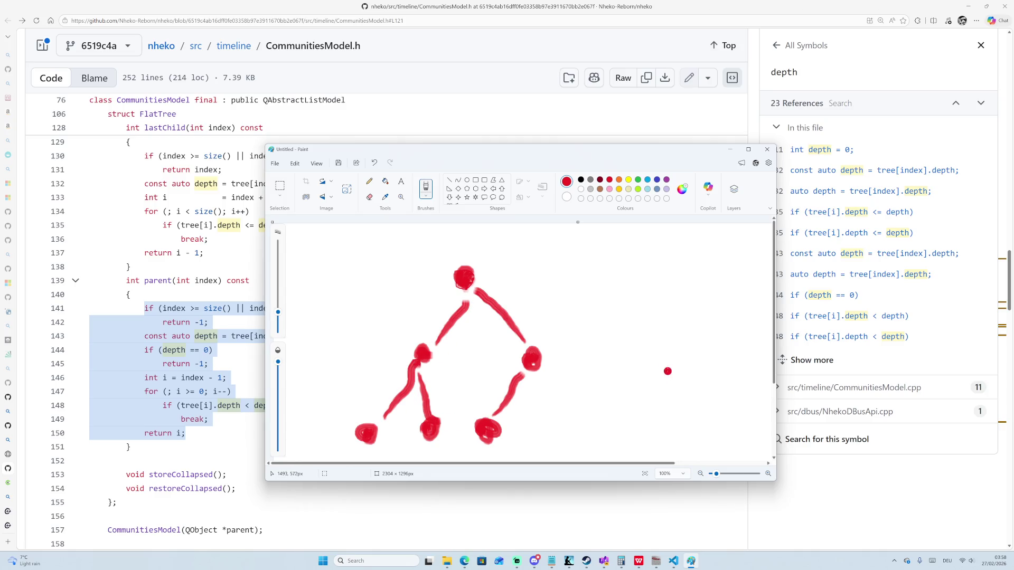
scroll(667, 375, down, 3)
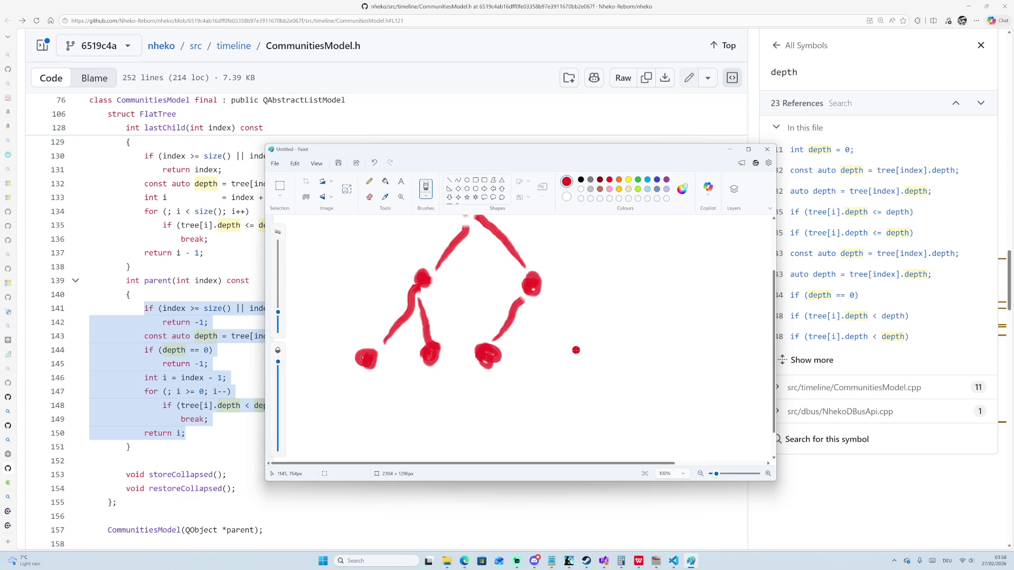
scroll(563, 343, up, 2)
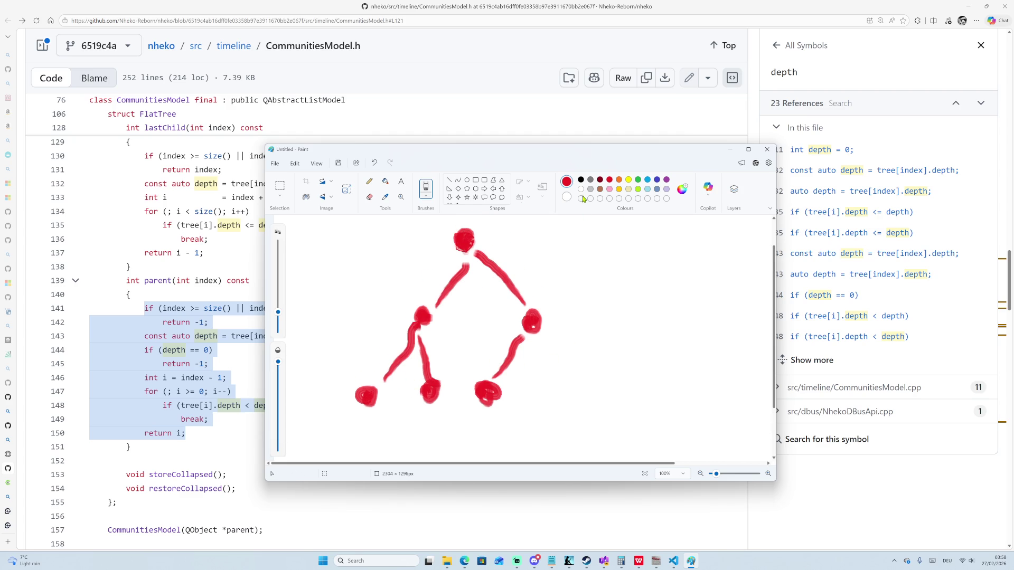
click(581, 179)
Write level labels 0, 1, 2 in black beside the tree and box the bottom-middle node.
drag(587, 233, 587, 242)
drag(581, 328, 593, 328)
drag(591, 393, 619, 416)
drag(593, 317, 590, 341)
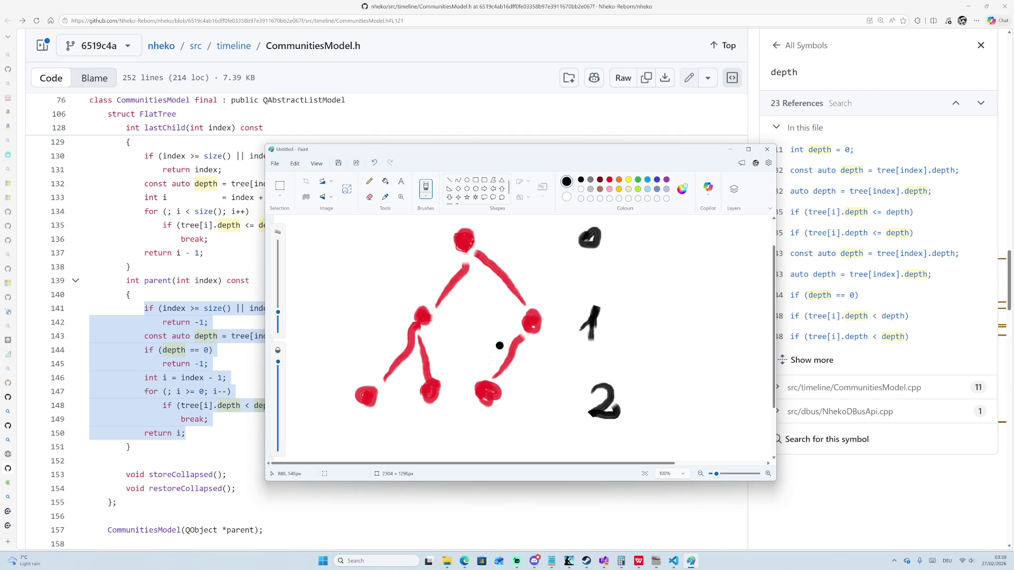
mouse_move(416, 379)
mouse_down()
mouse_move(413, 413)
mouse_move(450, 378)
mouse_move(419, 375)
mouse_up()
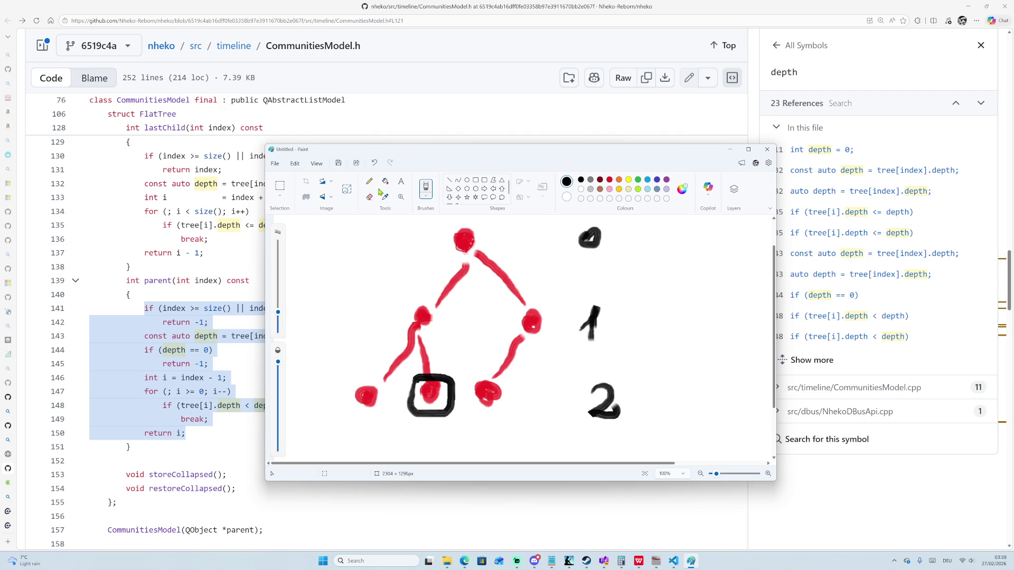
With the plain Brush, number leaves 3 and 5, write P(4), and dash a line toward node 2.
click(426, 195)
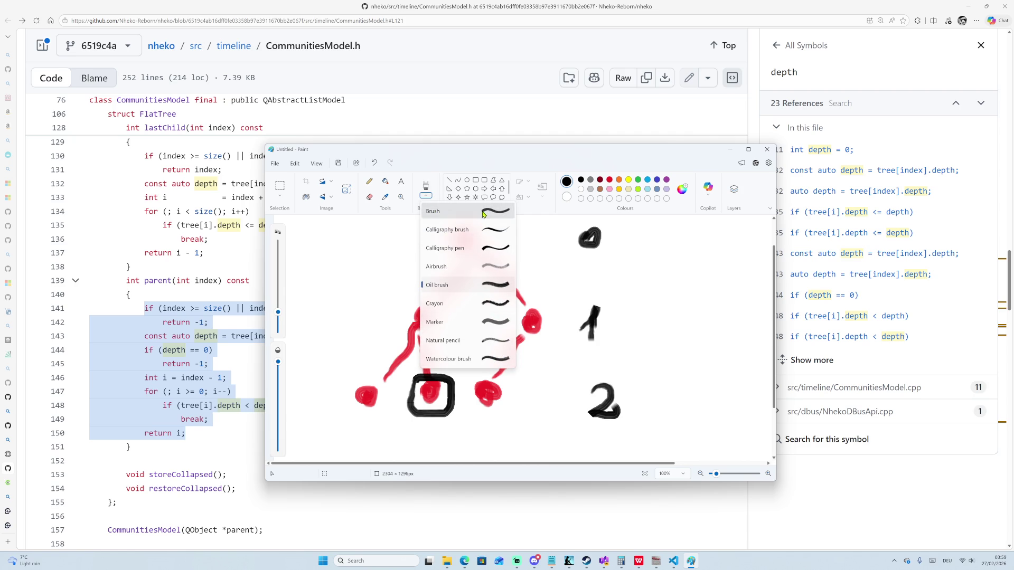
click(433, 212)
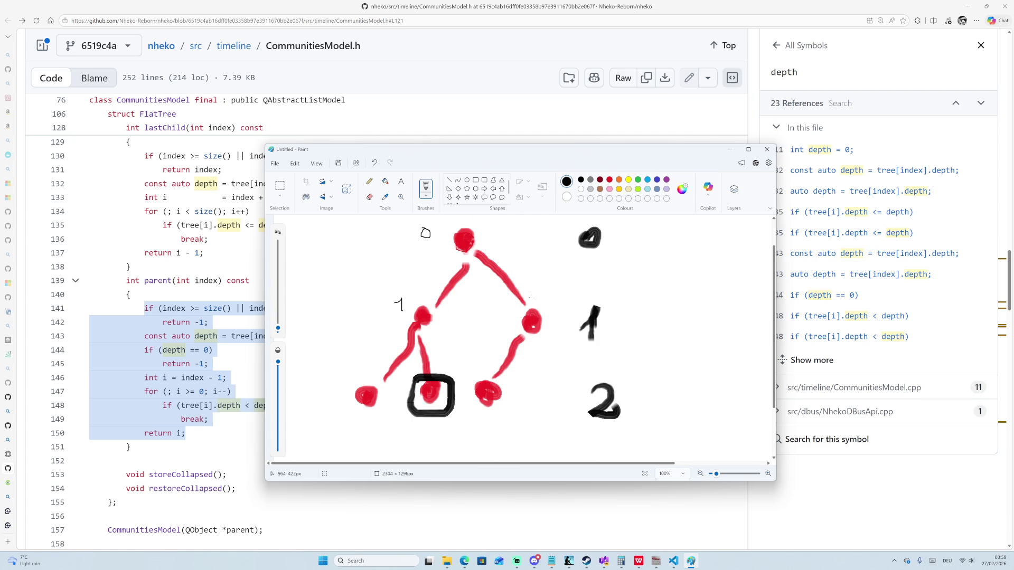
drag(352, 376, 346, 391)
drag(511, 384, 508, 391)
mouse_move(441, 437)
mouse_down()
mouse_move(429, 444)
mouse_move(473, 443)
mouse_move(478, 453)
mouse_up()
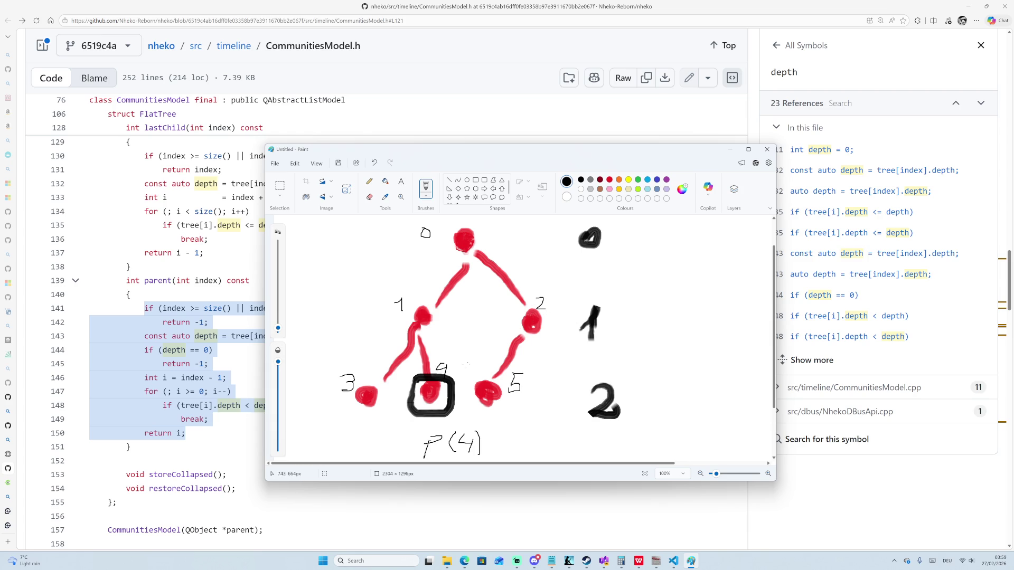
drag(453, 370, 507, 341)
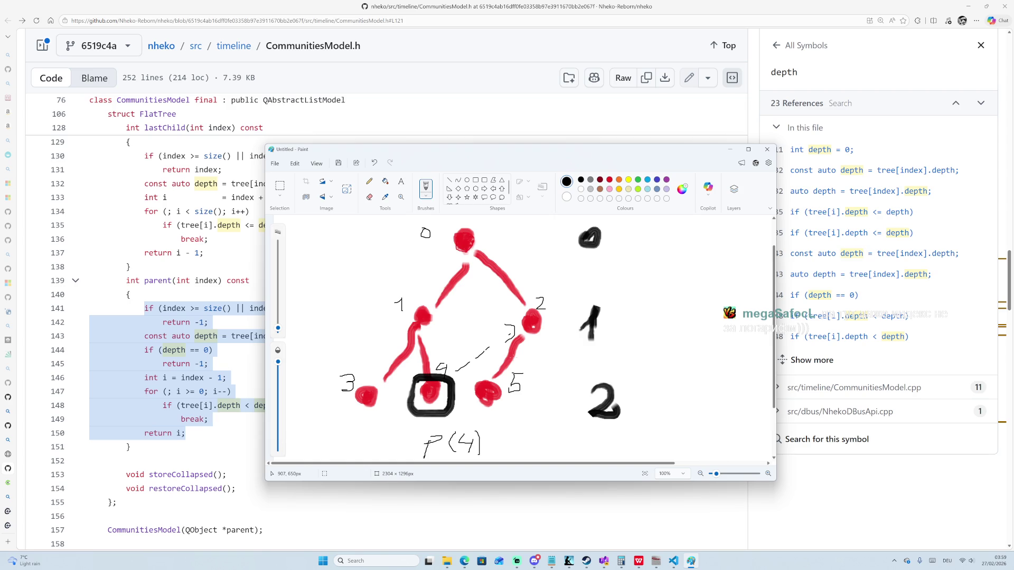
Complete the note as P(4) = 2 ≠ 1 and move the Paint window up and right.
scroll(438, 346, down, 3)
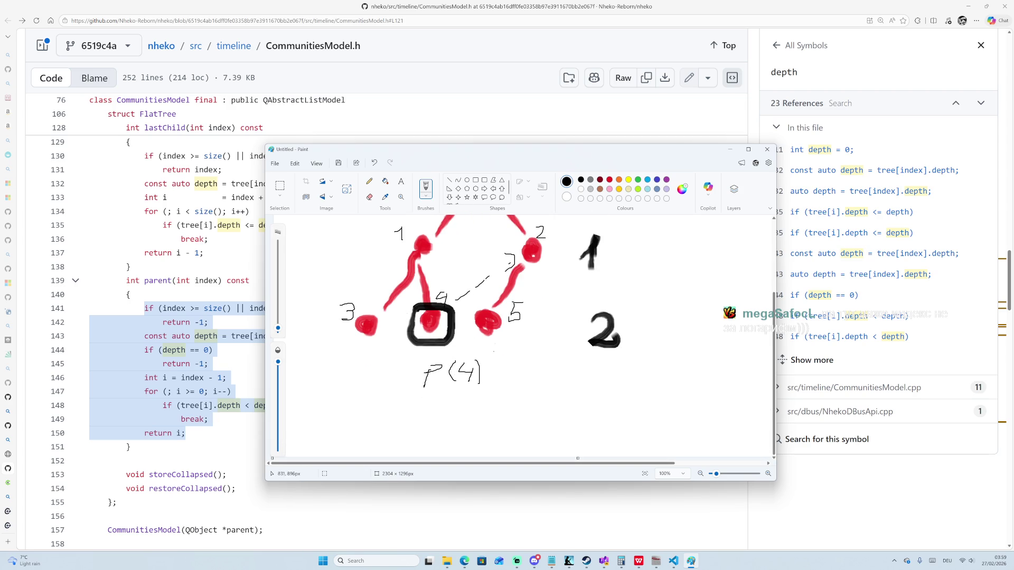
scroll(523, 337, up, 2)
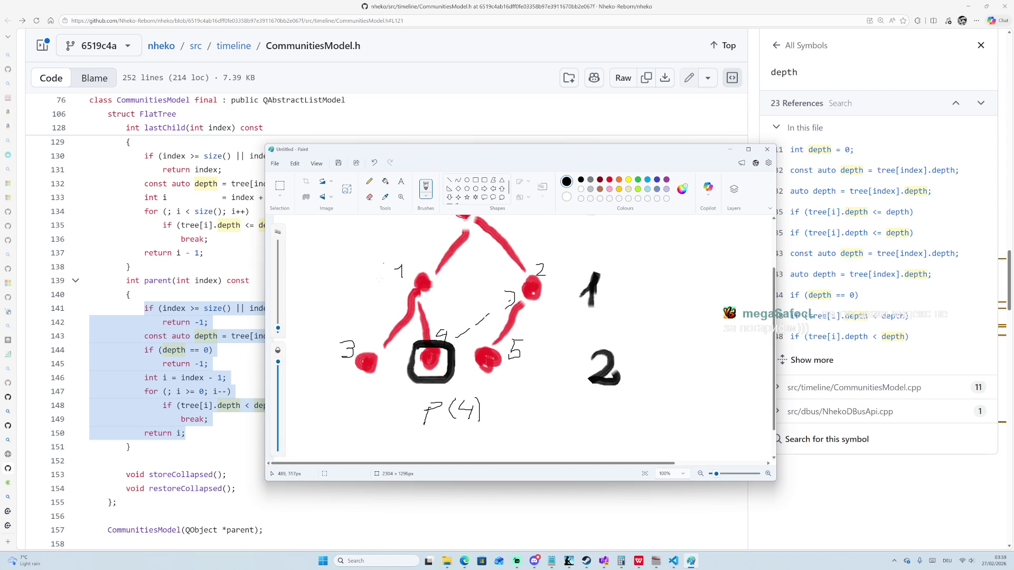
scroll(523, 355, up, 2)
scroll(523, 338, down, 2)
mouse_move(488, 402)
mouse_down()
mouse_move(537, 417)
mouse_move(580, 402)
mouse_move(553, 435)
mouse_move(596, 400)
mouse_move(593, 426)
mouse_up()
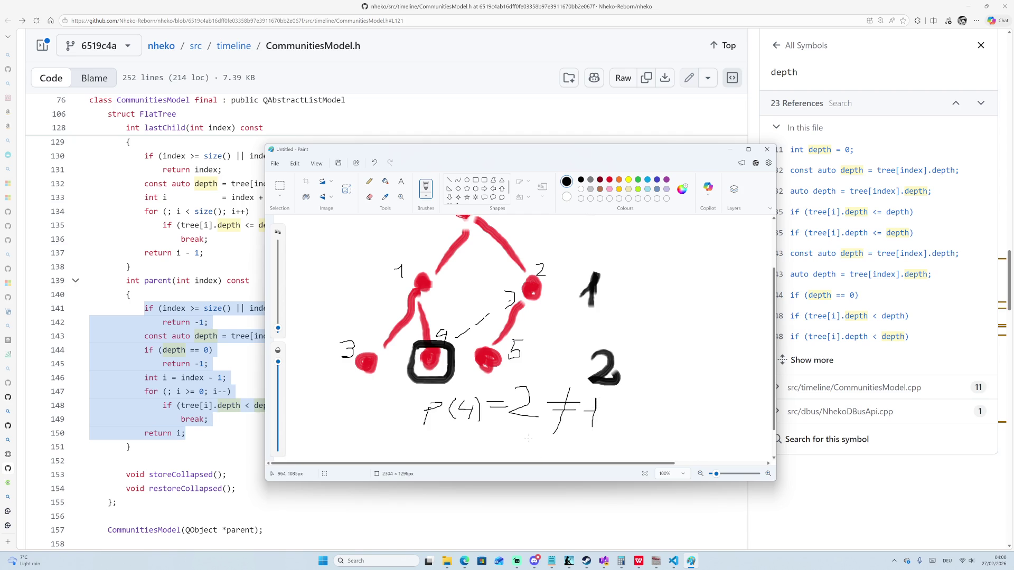
drag(433, 152, 547, 136)
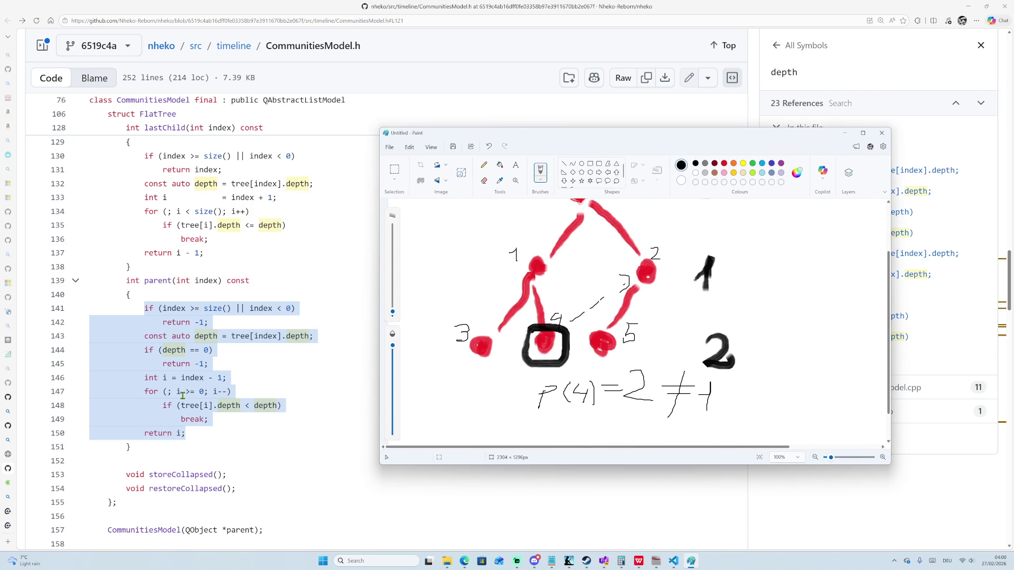
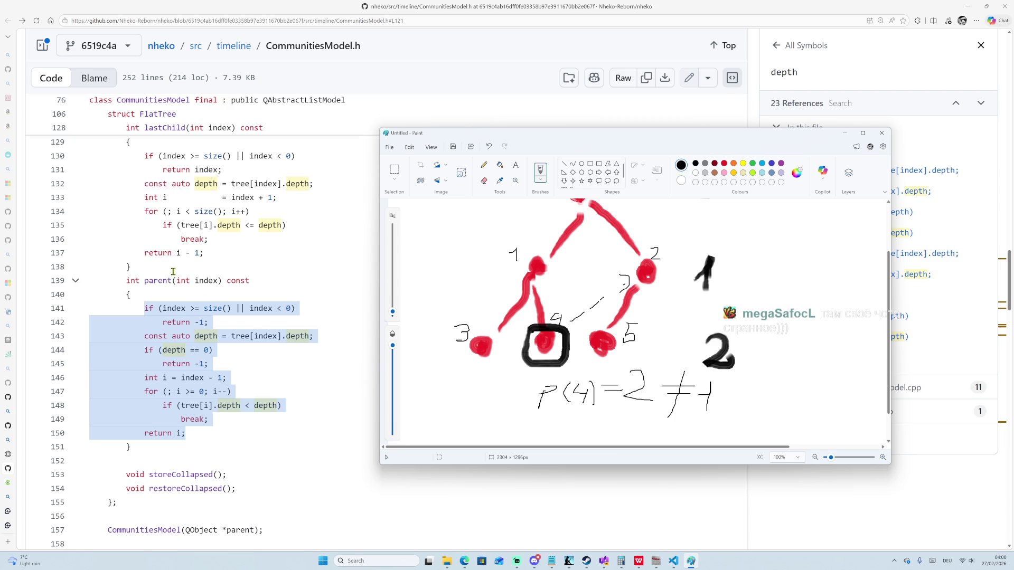
Select the red colour and a brush from the Brushes dropdown.
scroll(154, 268, up, 2)
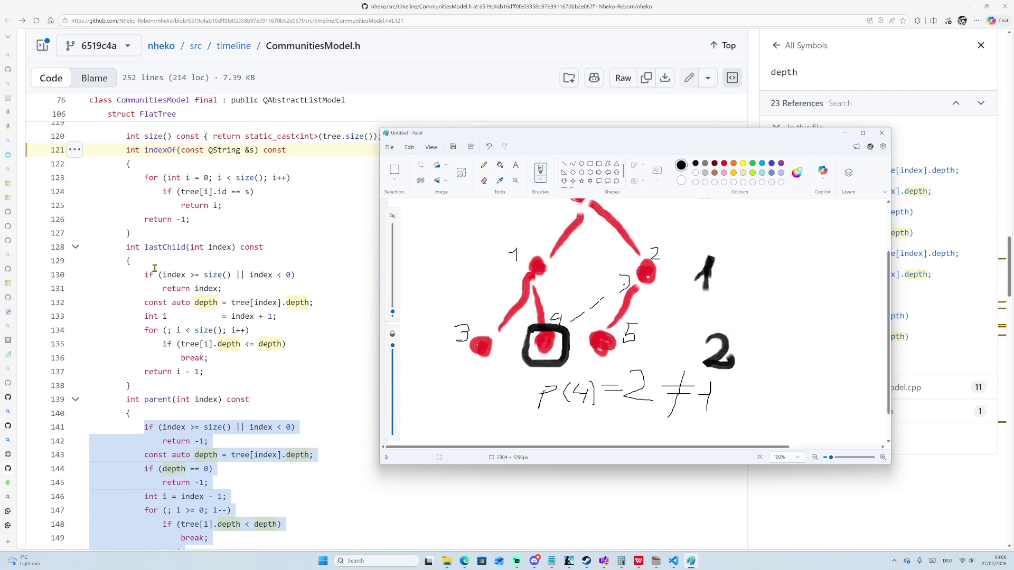
scroll(154, 268, up, 1)
scroll(548, 302, up, 2)
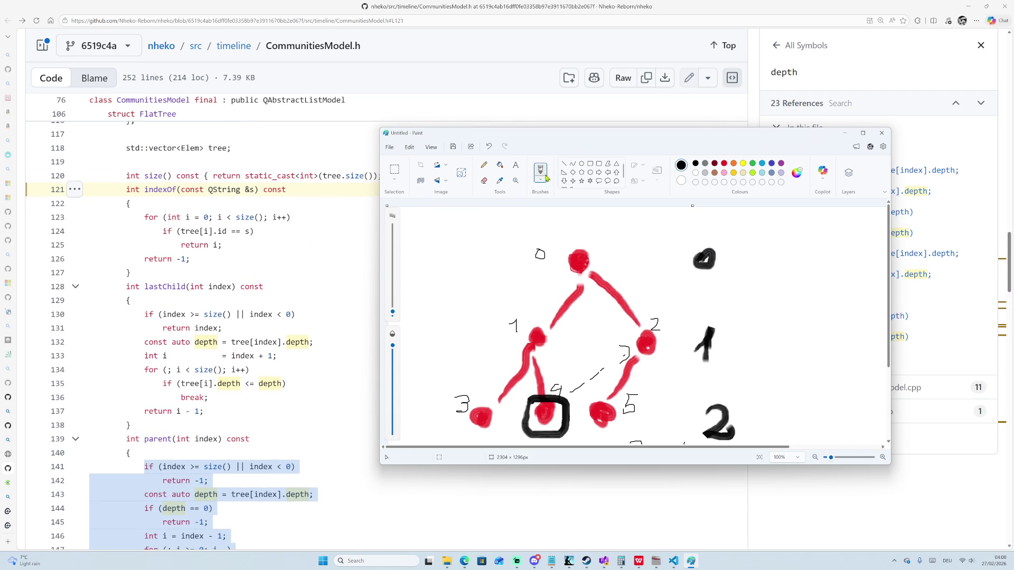
click(725, 163)
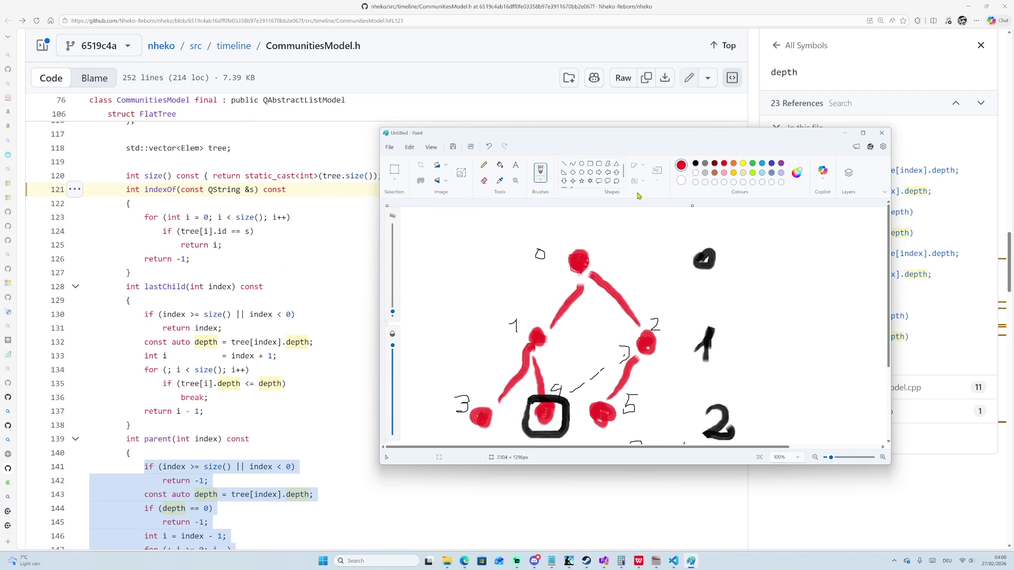
click(546, 182)
click(554, 268)
Paint three red dots joined by strokes in a column on the canvas's right side.
drag(812, 260, 828, 259)
drag(826, 339, 830, 353)
mouse_move(825, 413)
mouse_down()
mouse_move(822, 422)
mouse_move(816, 271)
mouse_up()
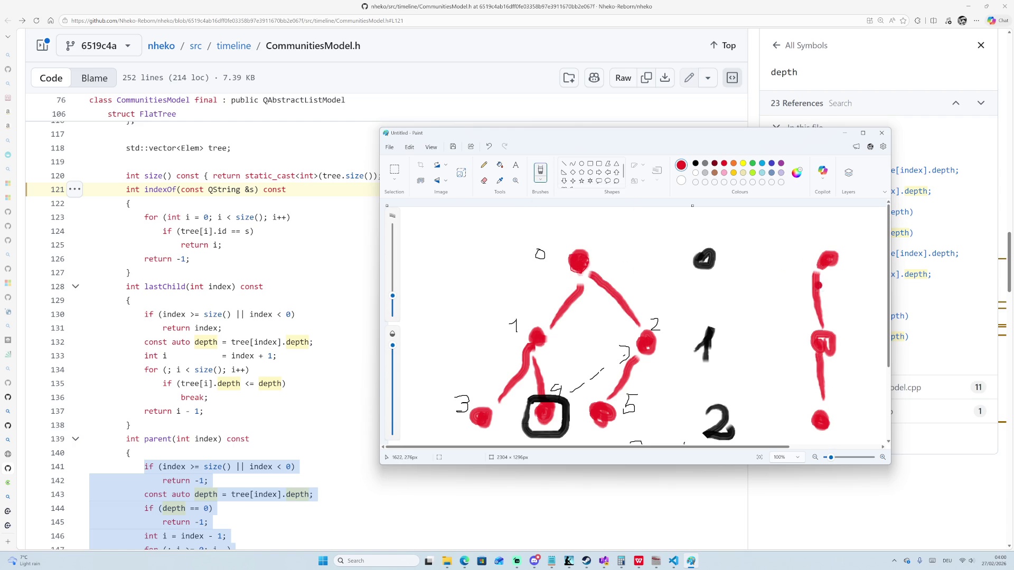
scroll(821, 296, down, 2)
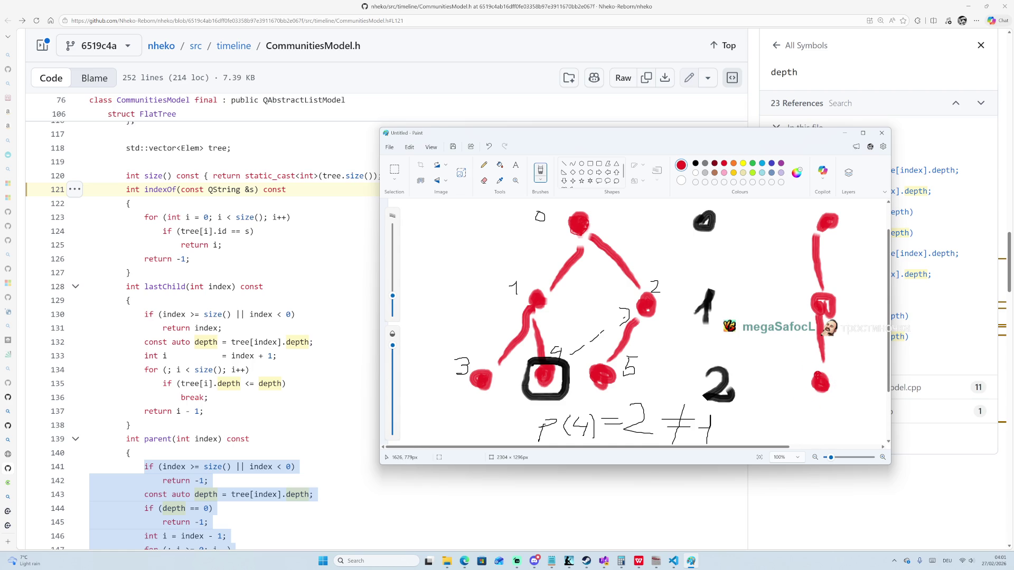
scroll(198, 309, up, 2)
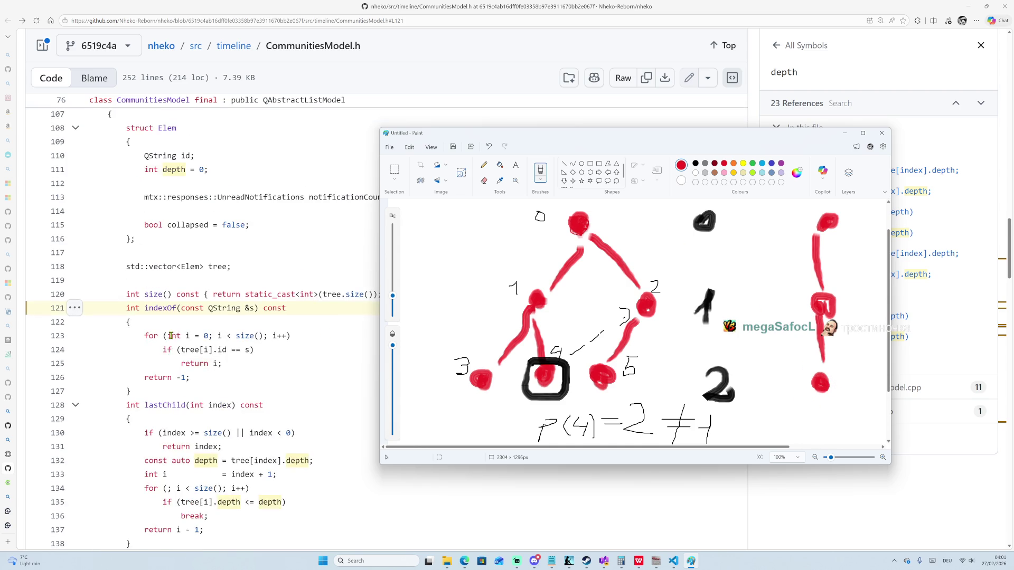
scroll(161, 405, down, 2)
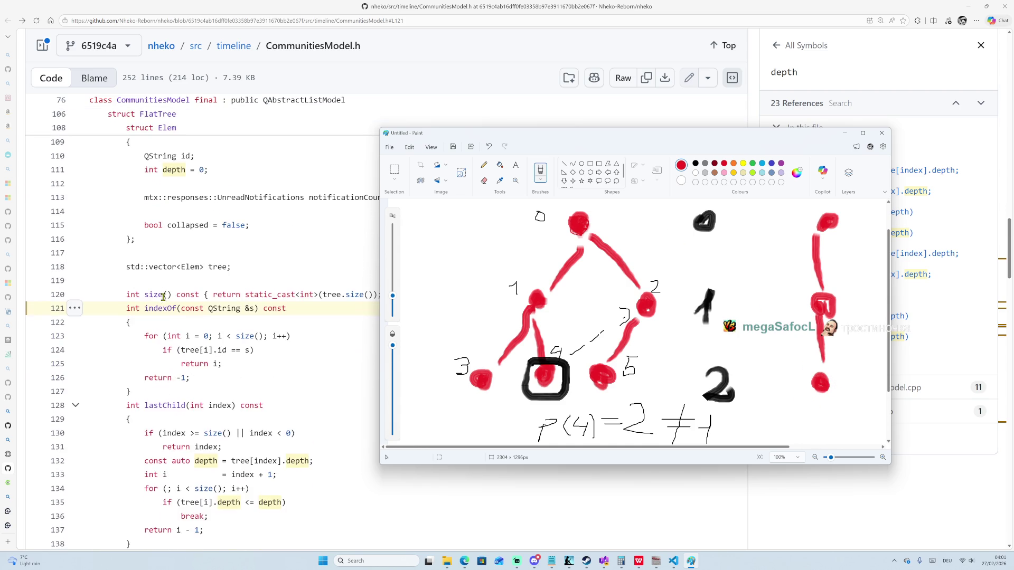
scroll(160, 405, down, 1)
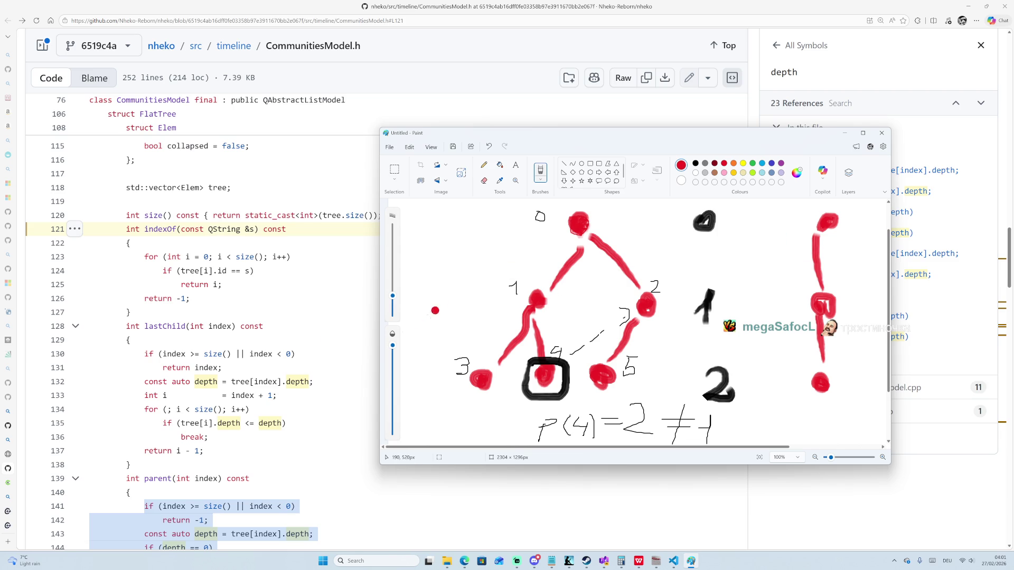
scroll(272, 417, down, 2)
scroll(272, 417, down, 1)
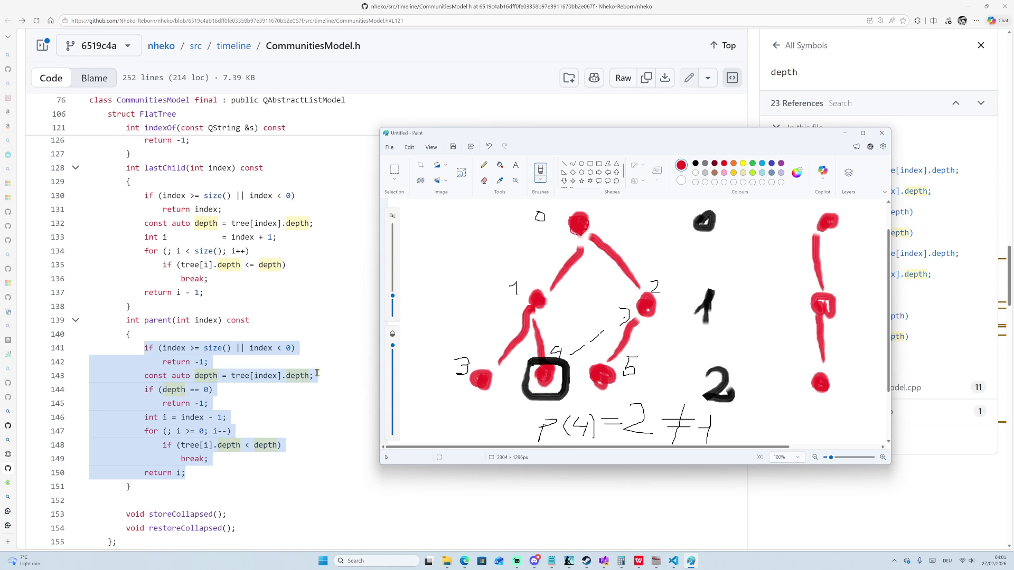
scroll(279, 355, up, 3)
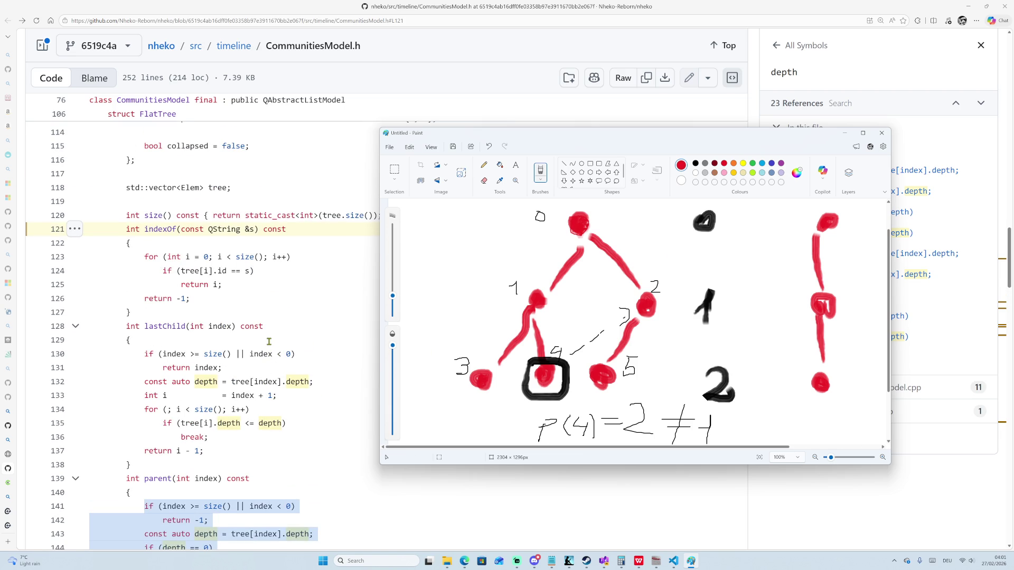
scroll(268, 341, up, 2)
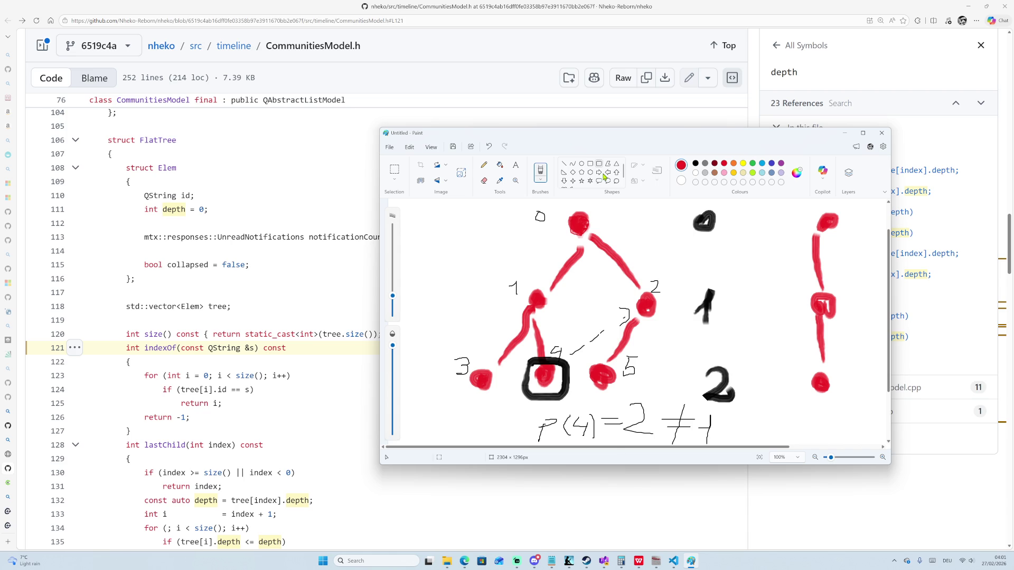
drag(590, 138, 606, 170)
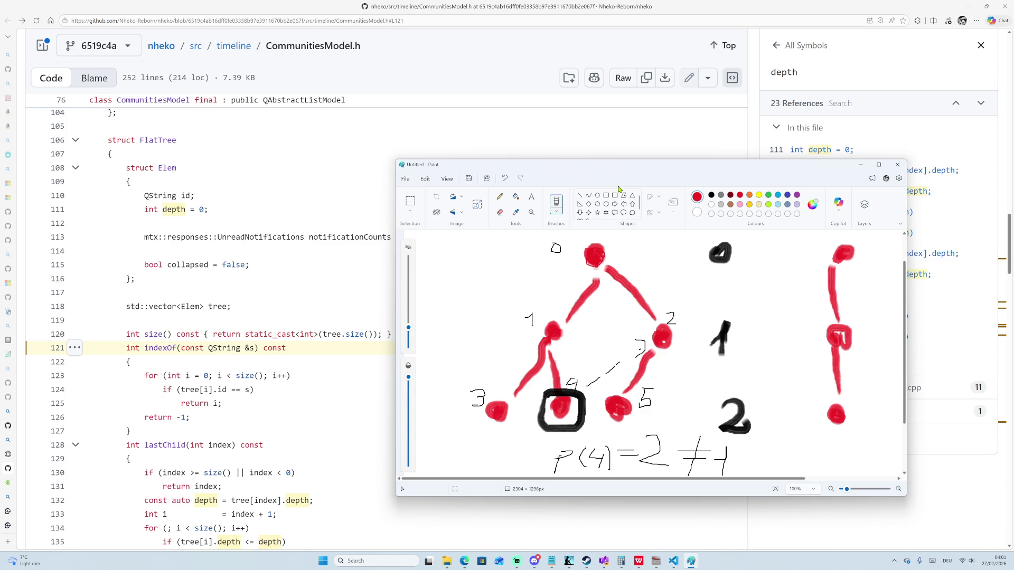
click(586, 561)
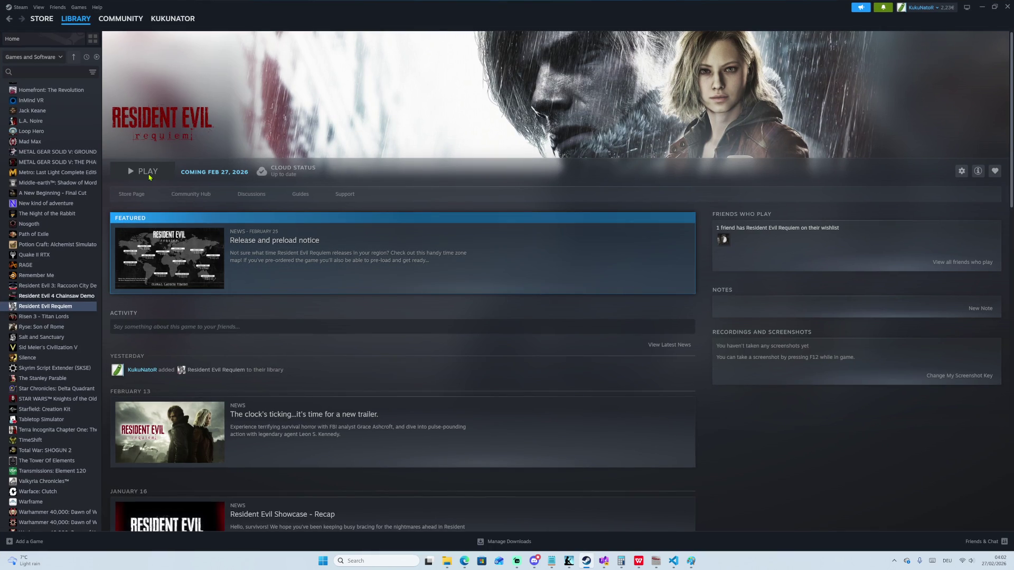
Check the download queue and Resident Evil Requiem discussions, then return to the library home.
click(504, 542)
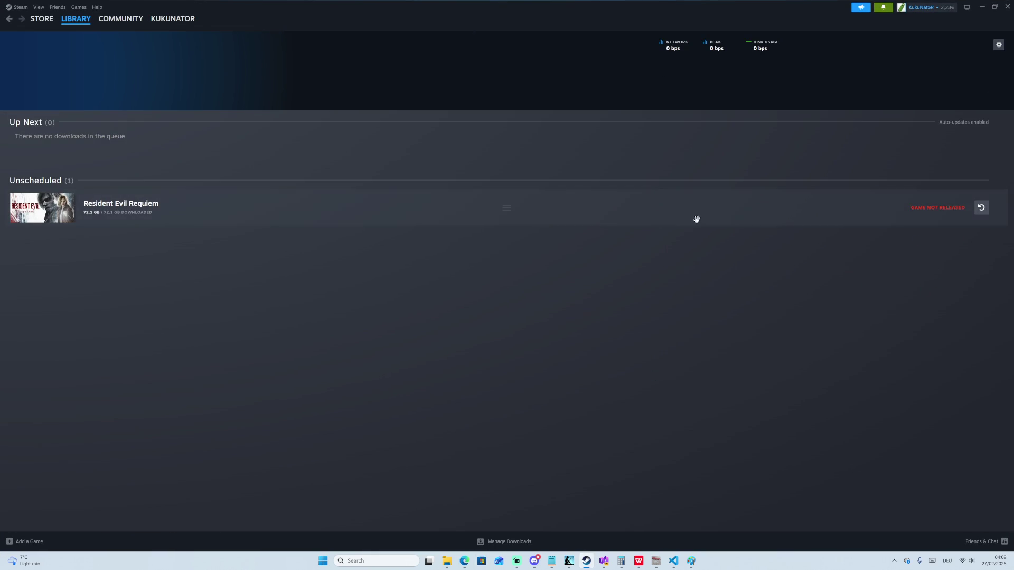
mouse_move(114, 23)
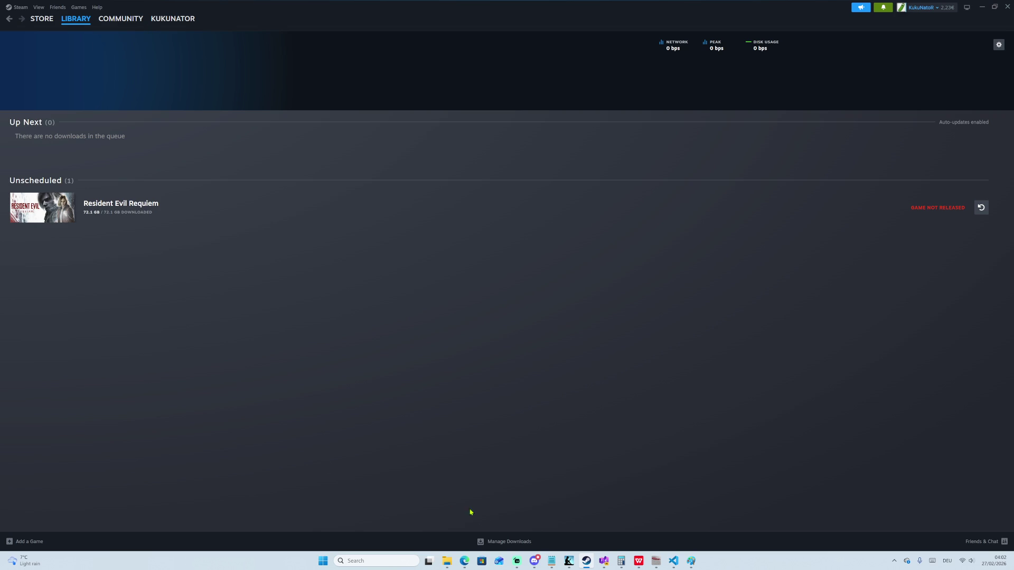
click(123, 45)
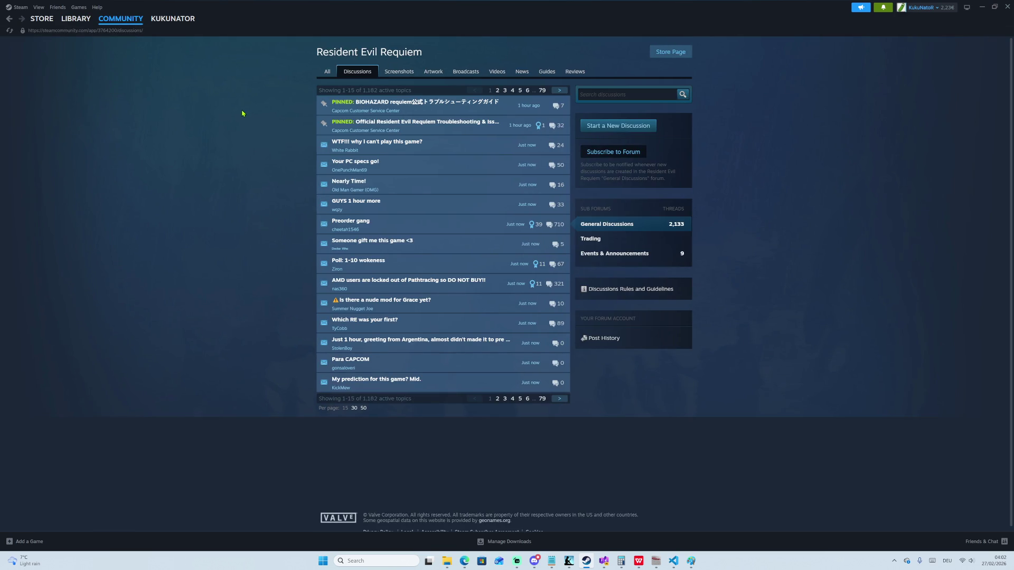
click(78, 59)
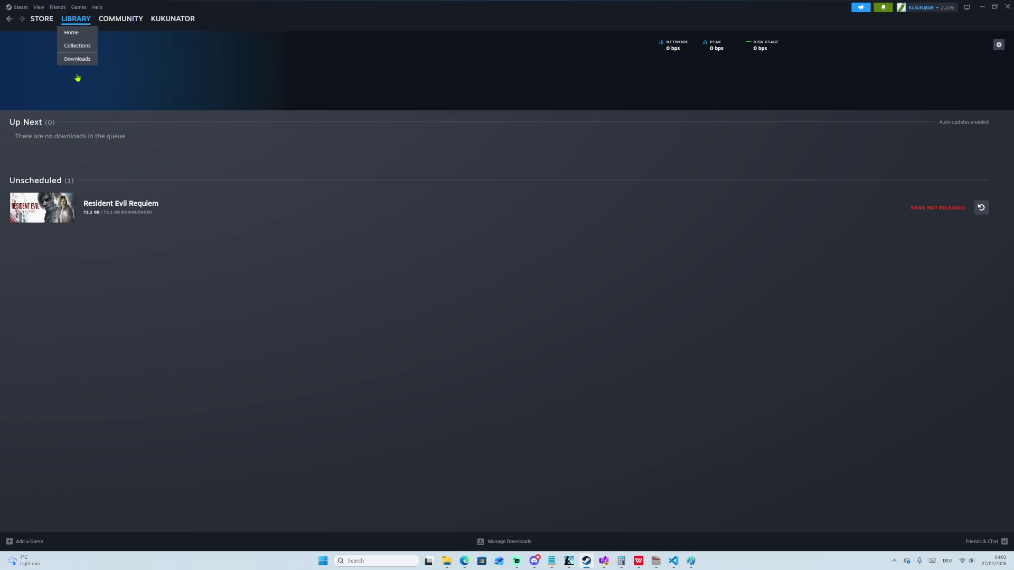
click(80, 34)
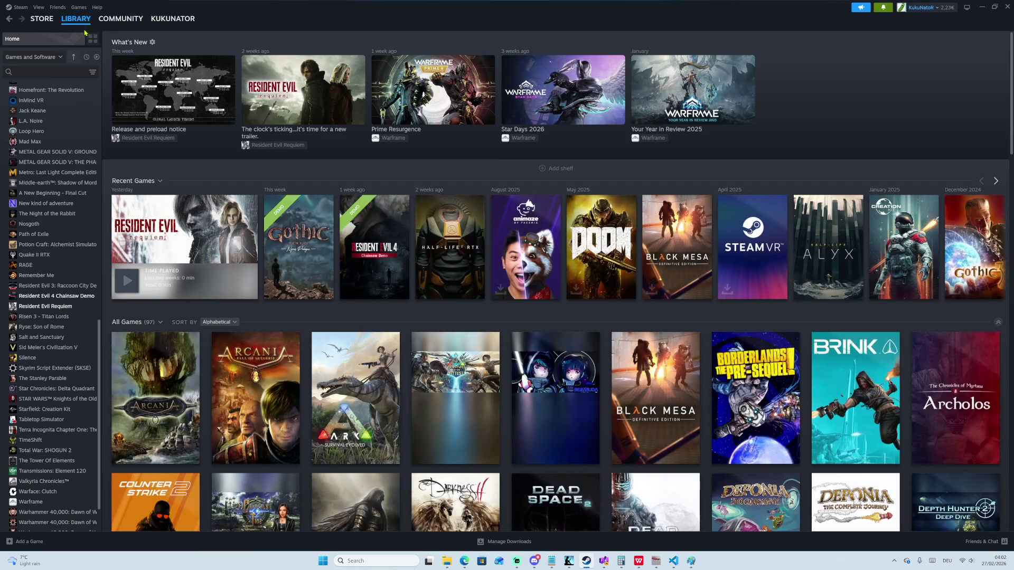
View and dismiss the Resident Evil Requiem trailer news, then open the game's page.
click(333, 111)
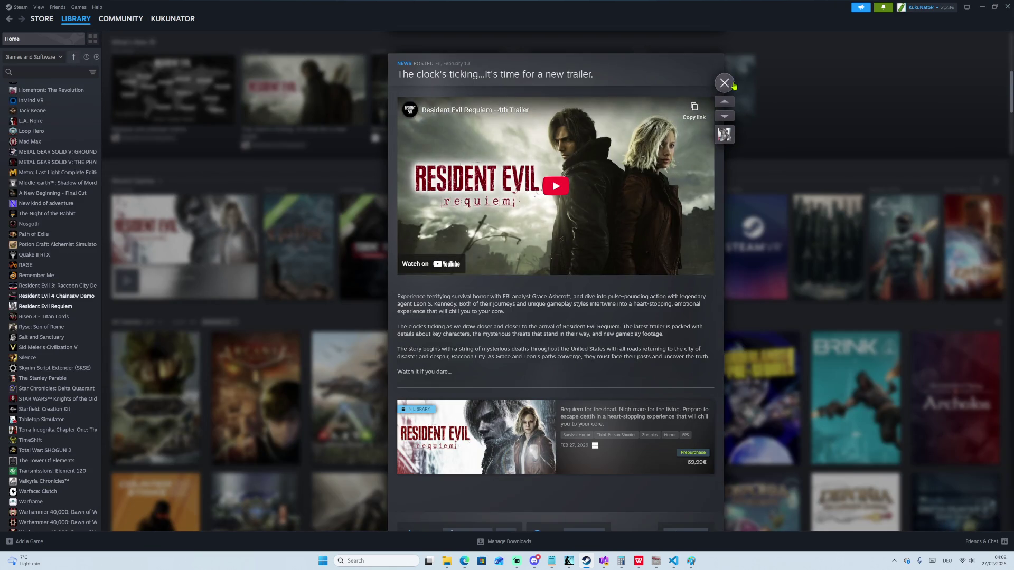
click(724, 83)
click(211, 242)
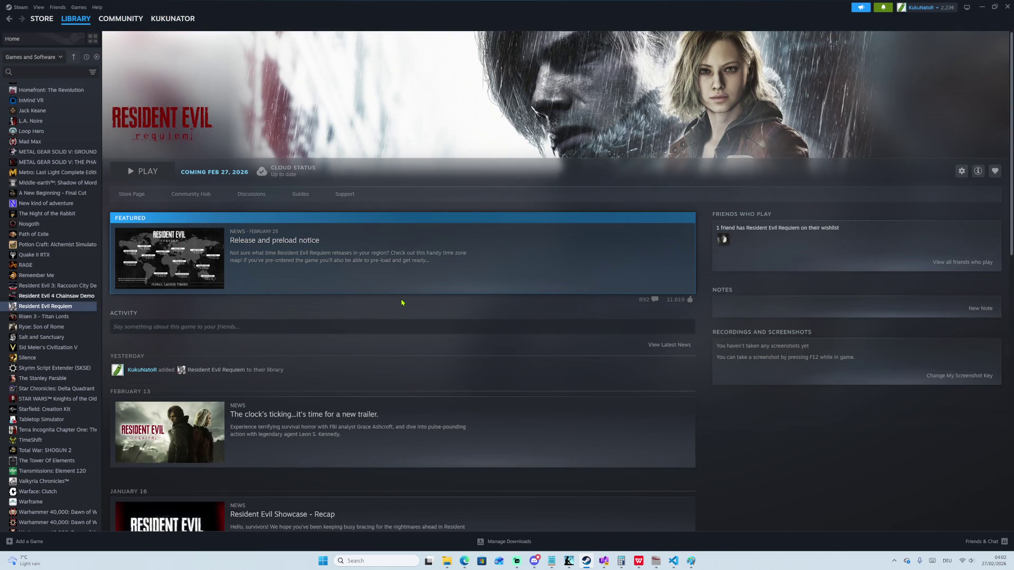
Return to the Paint tree sketch, then to the GitHub code page.
click(691, 561)
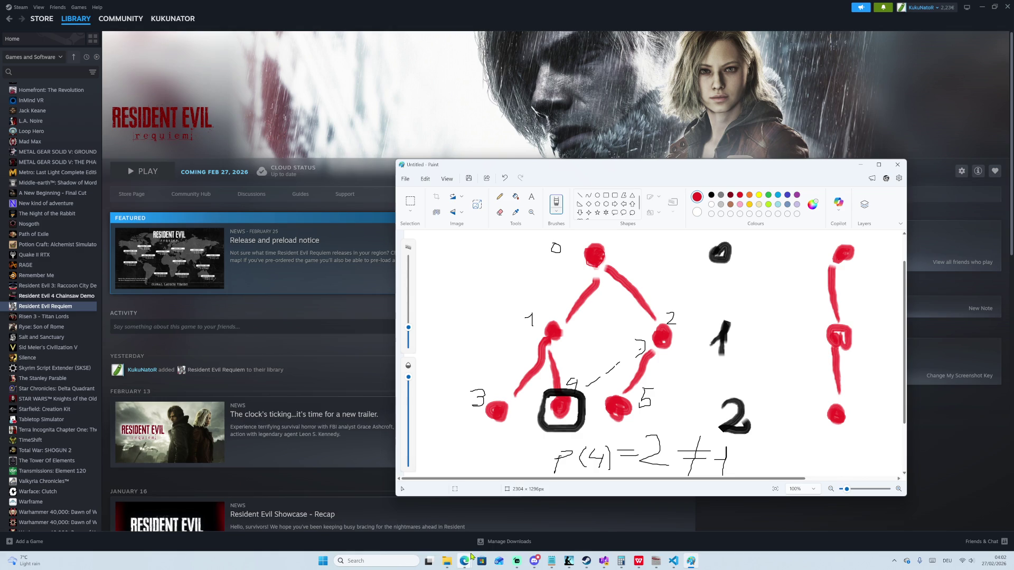
mouse_move(464, 560)
click(448, 489)
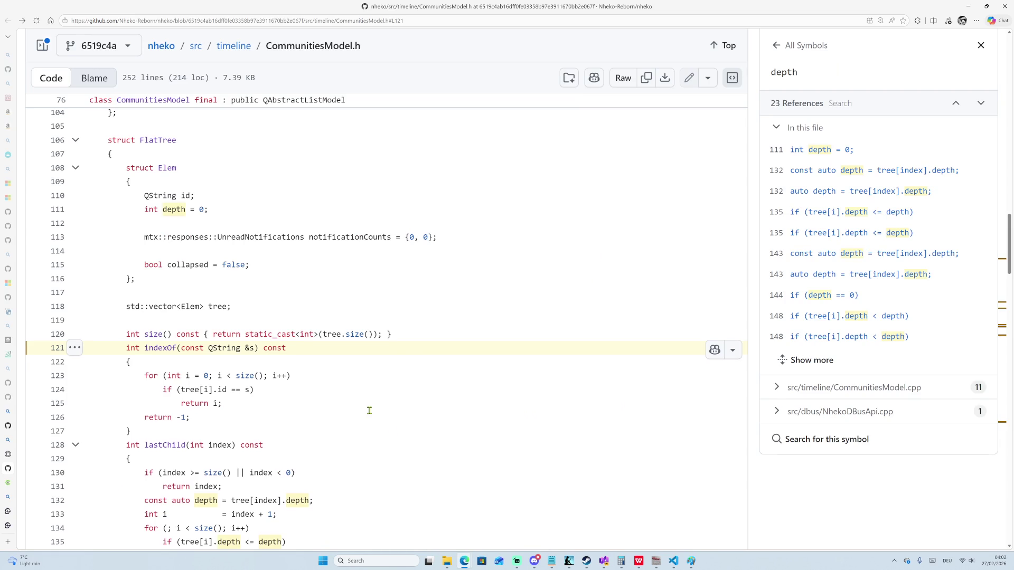
Select the FlatTree struct's code and scroll around it.
scroll(367, 408, up, 3)
mouse_move(110, 261)
mouse_down()
mouse_move(166, 370)
mouse_move(154, 391)
mouse_up()
scroll(161, 370, down, 5)
scroll(154, 390, down, 3)
scroll(145, 384, up, 10)
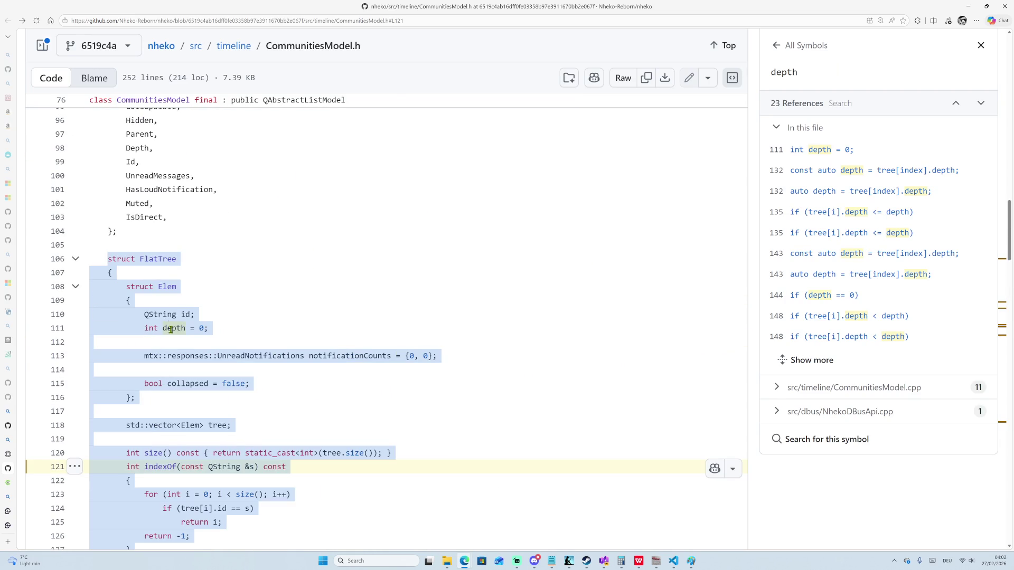
Show FlatTree's CommunitiesModel.cpp references, jump to line 240, and select spaceOrder_.
click(154, 264)
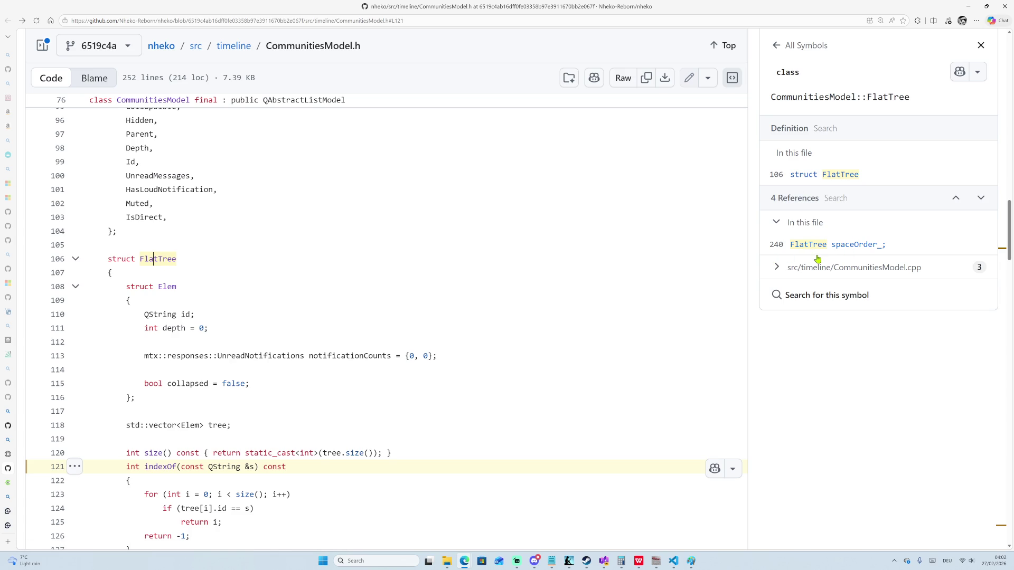
click(775, 271)
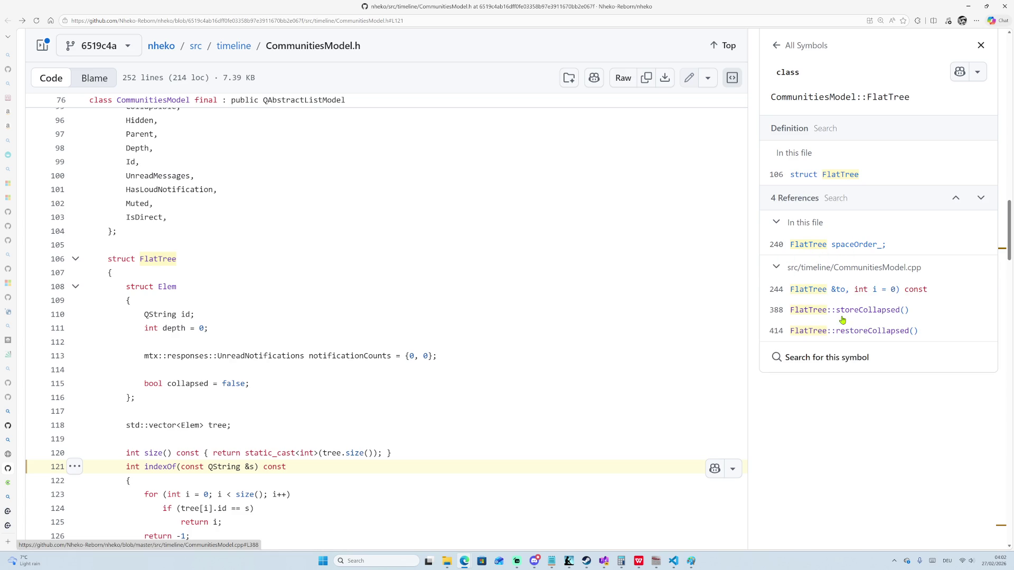
click(832, 247)
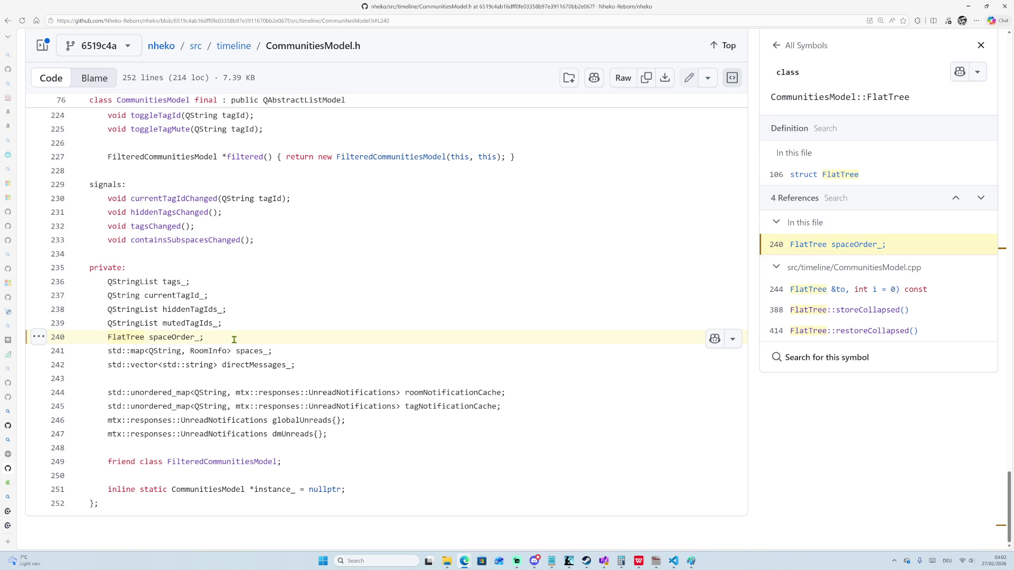
double_click(180, 340)
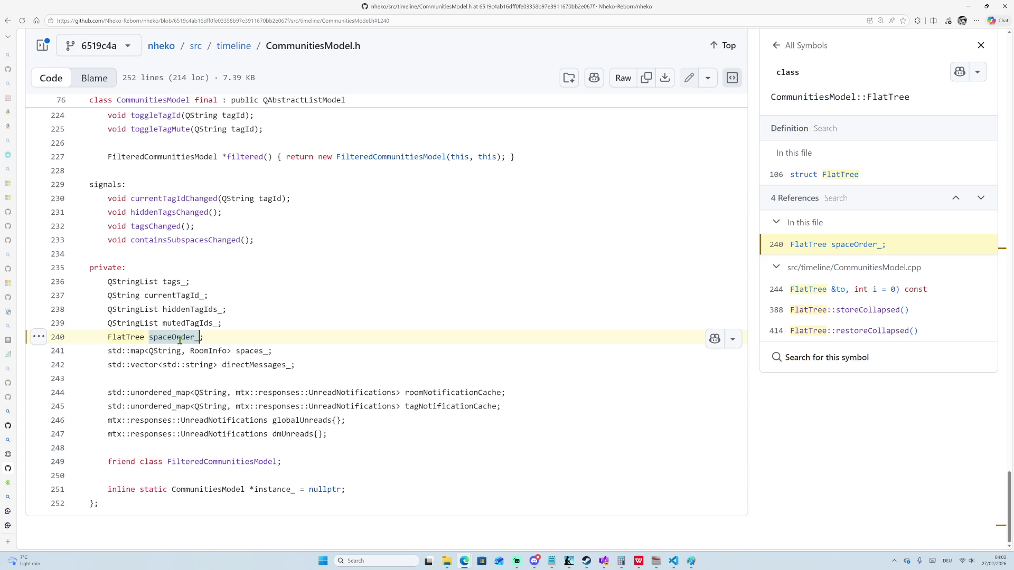
click(178, 339)
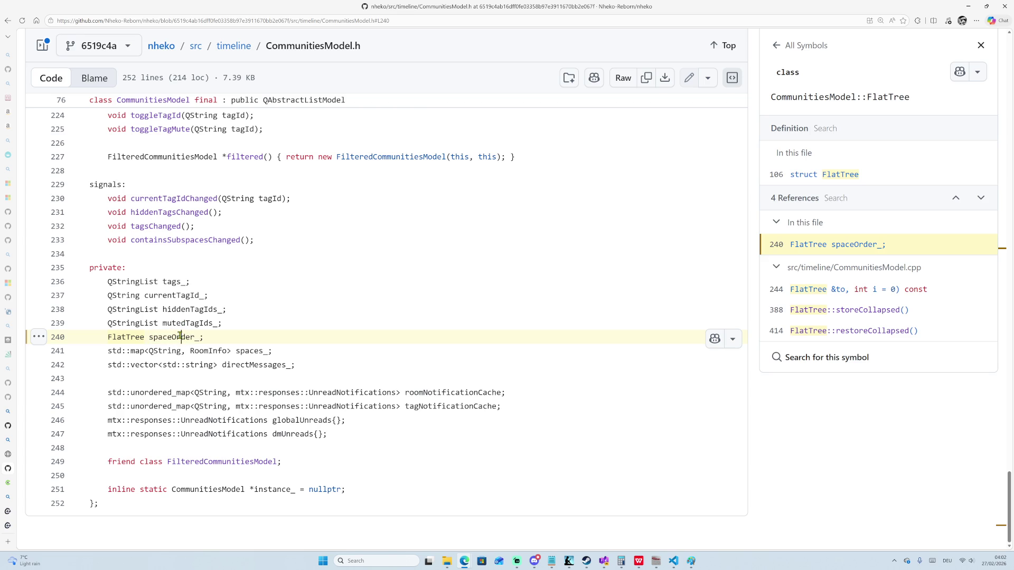
double_click(182, 336)
key(ctrl+f)
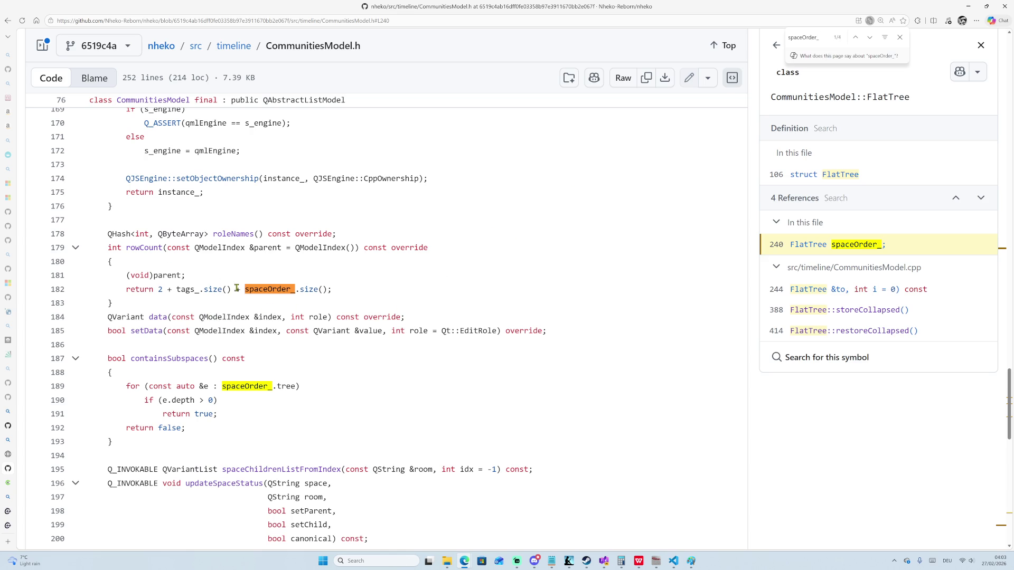
scroll(271, 373, down, 1)
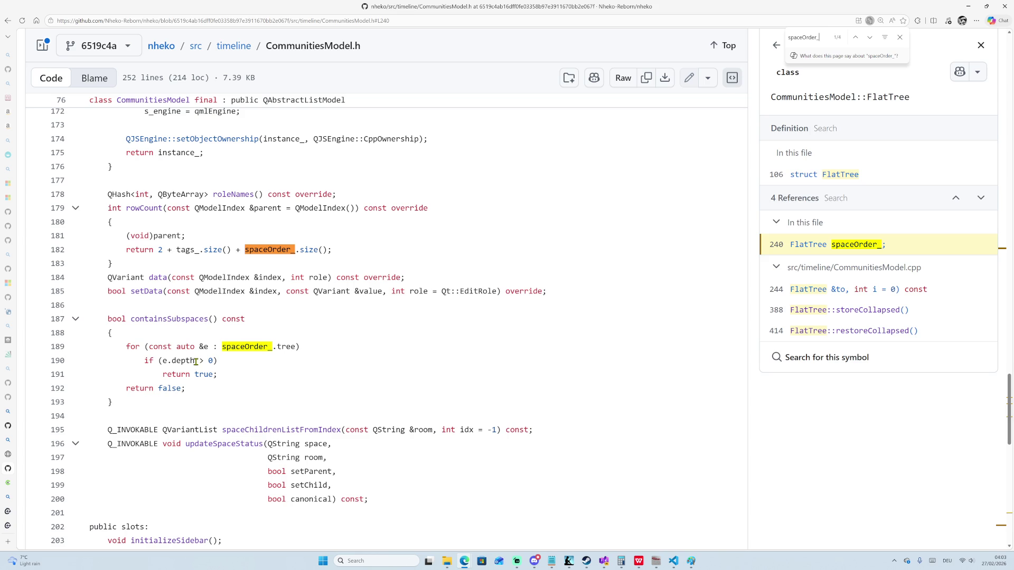
scroll(197, 362, down, 3)
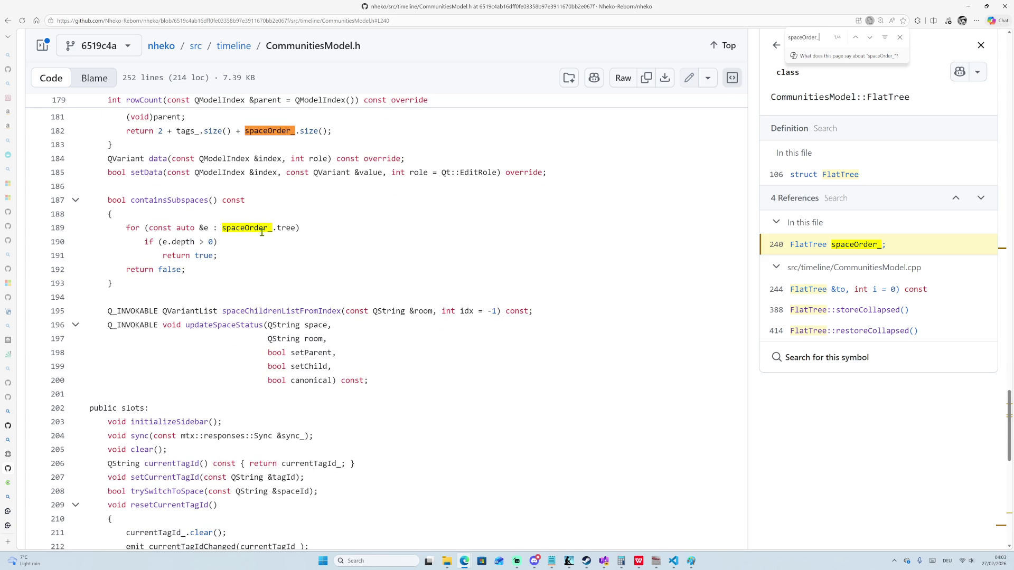
scroll(262, 233, down, 5)
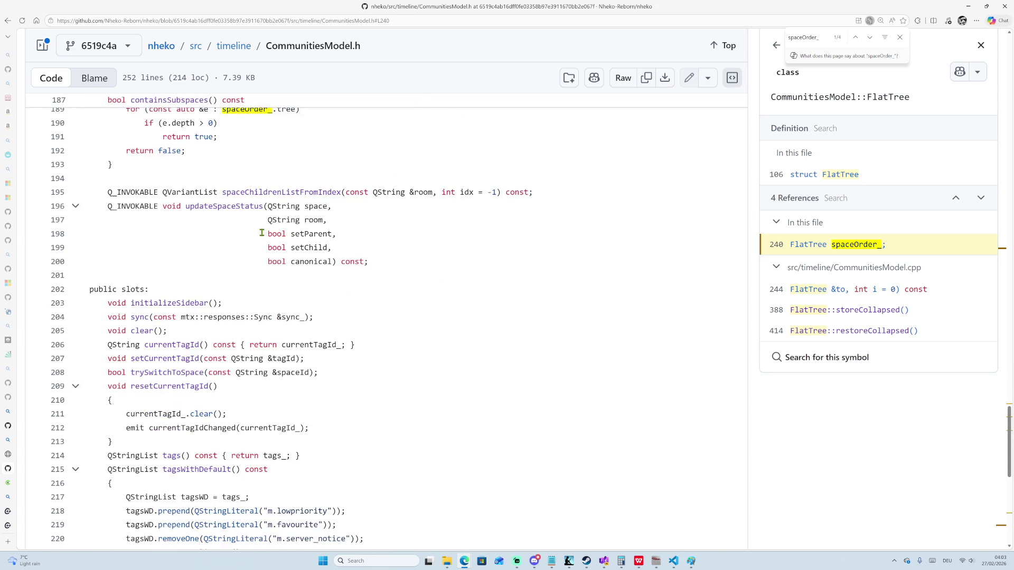
scroll(269, 233, up, 6)
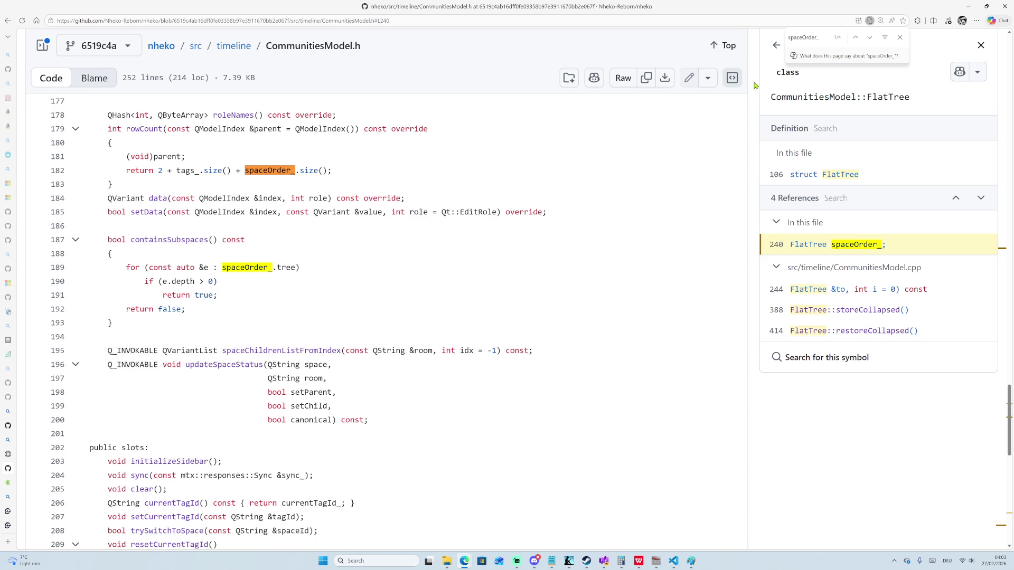
double_click(870, 37)
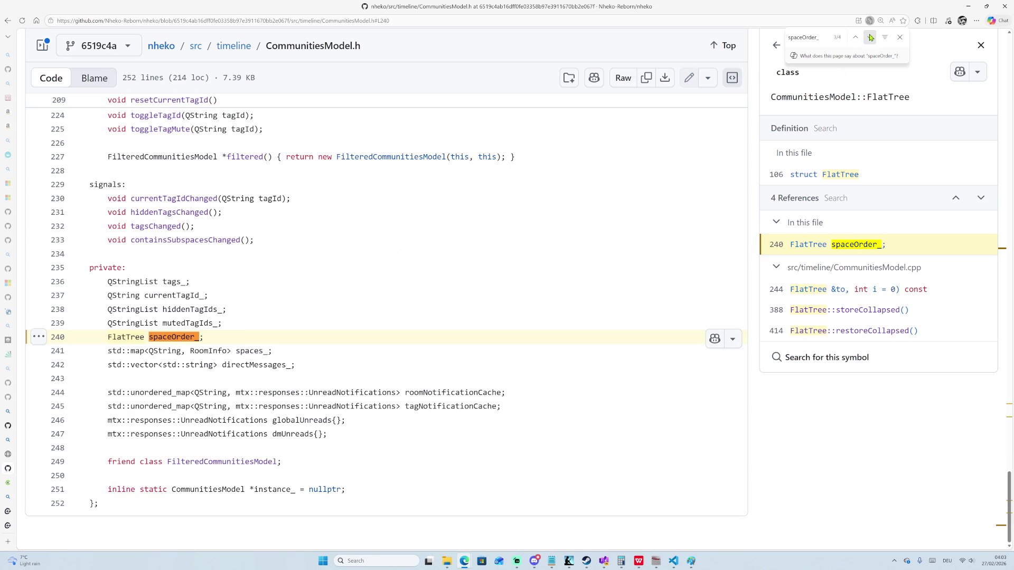
click(870, 36)
click(870, 37)
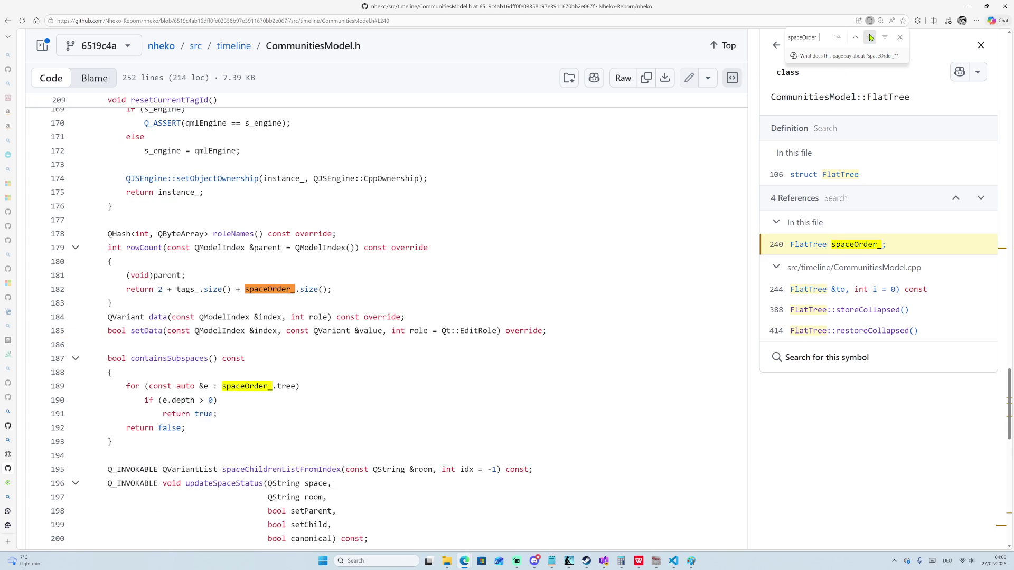
scroll(451, 243, up, 8)
scroll(322, 242, up, 20)
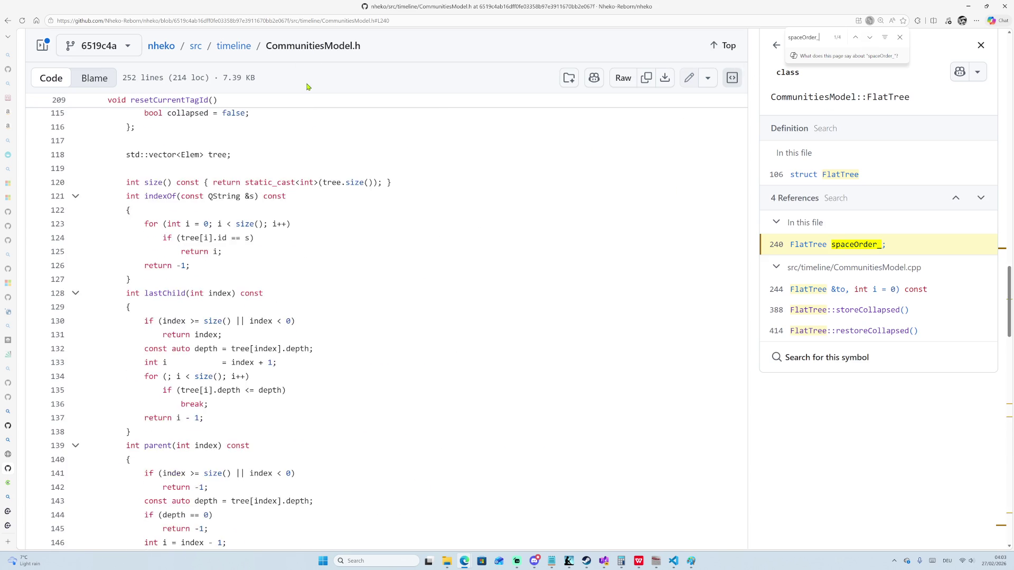
scroll(322, 241, down, 20)
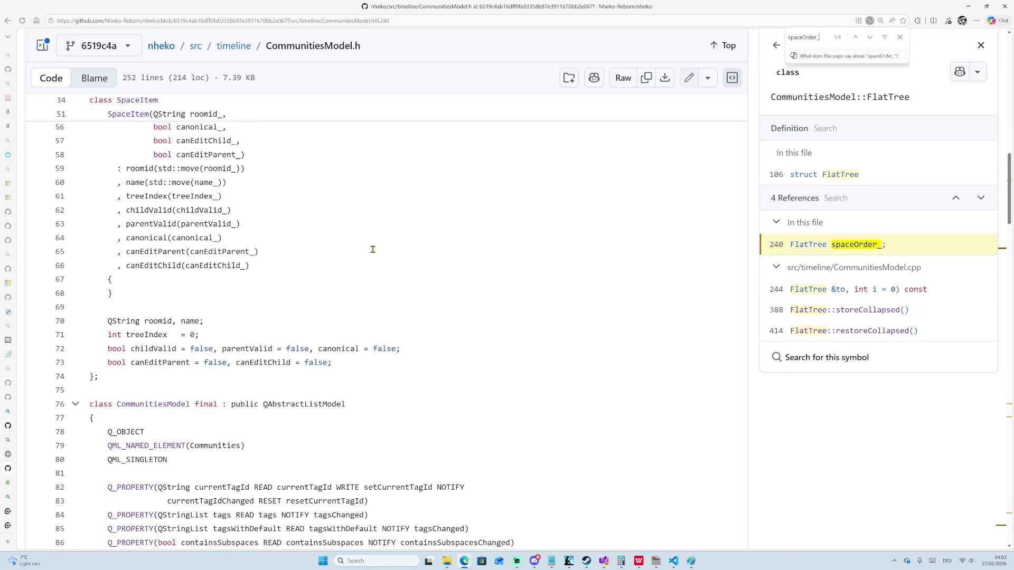
scroll(377, 294, up, 12)
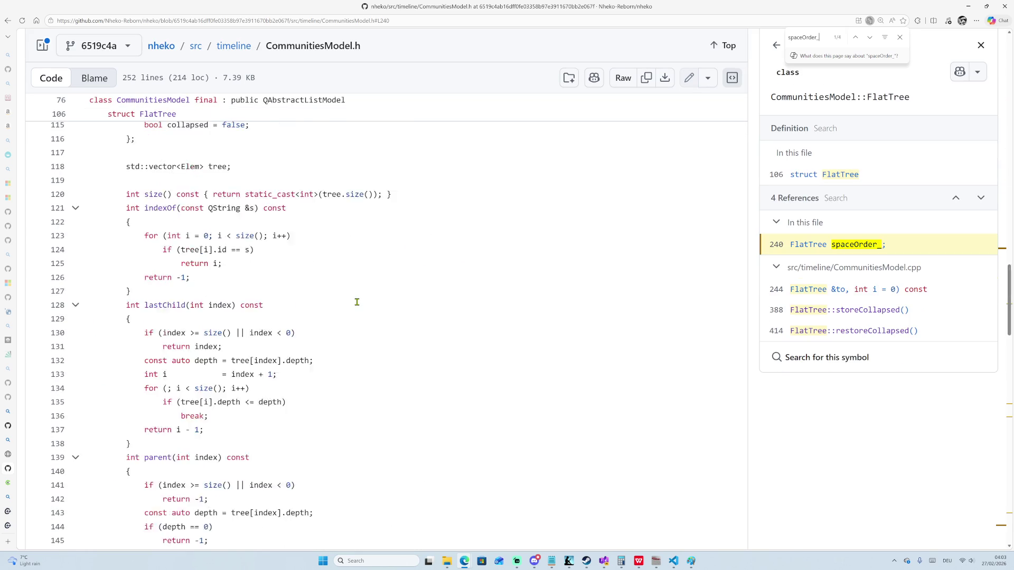
scroll(337, 296, down, 10)
scroll(344, 305, down, 7)
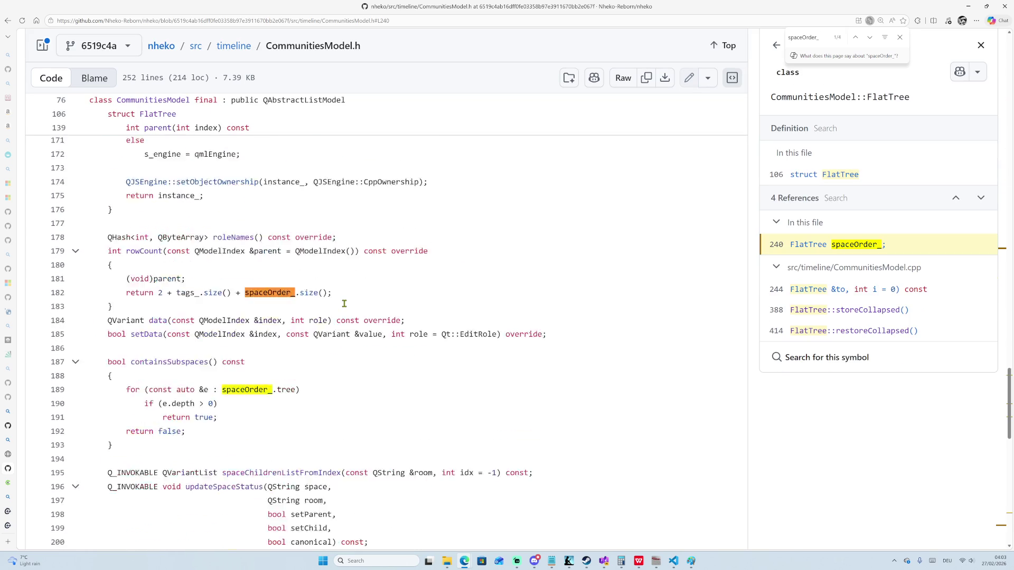
scroll(320, 268, down, 1)
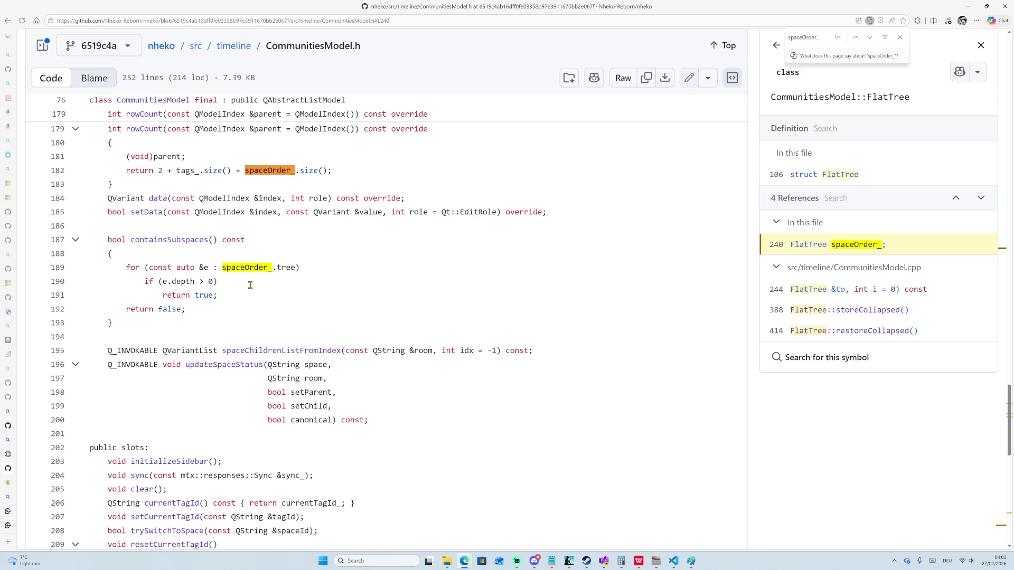
scroll(223, 286, down, 1)
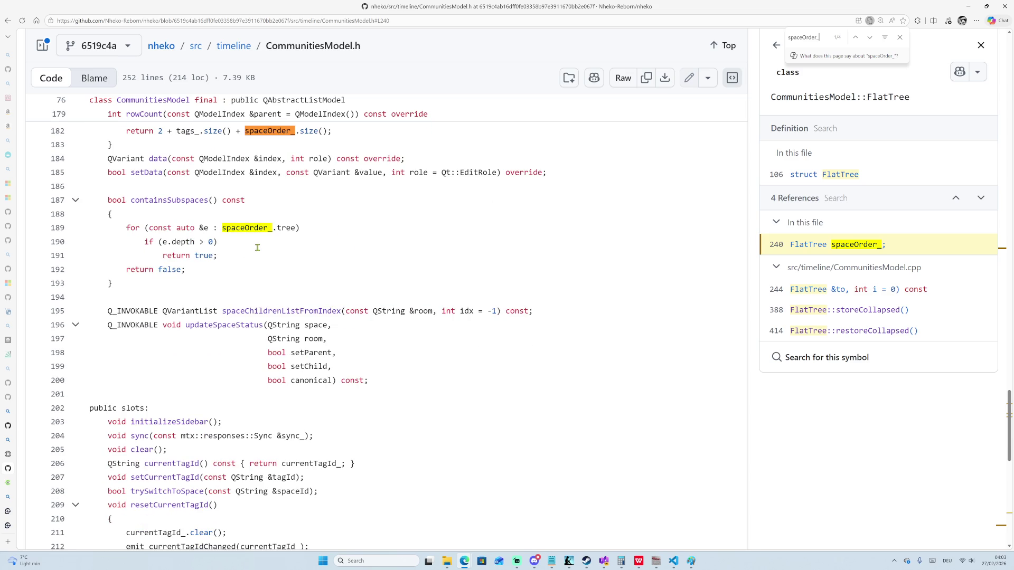
scroll(257, 247, down, 10)
scroll(434, 124, up, 7)
scroll(434, 123, up, 8)
click(234, 46)
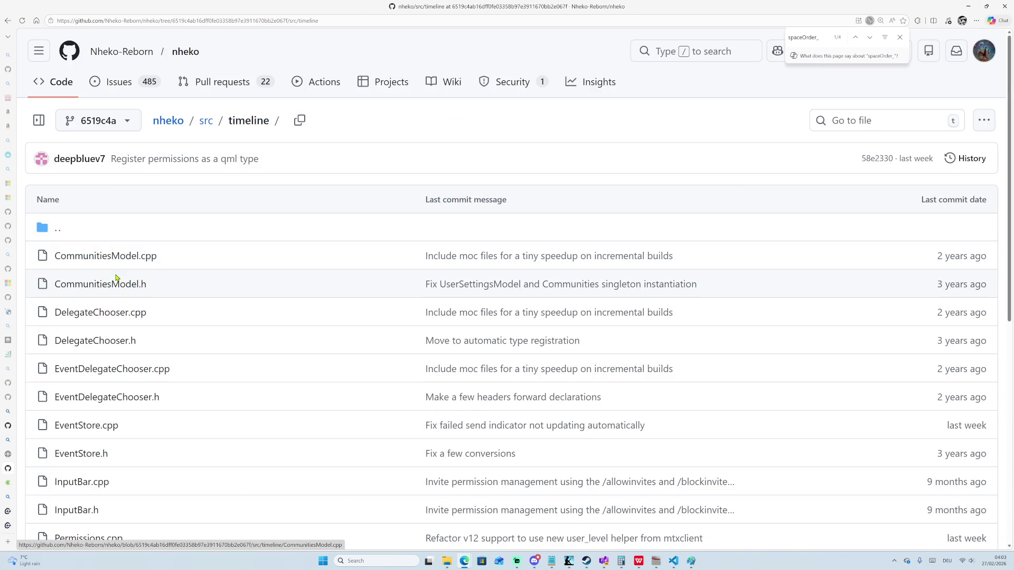
Open CommunitiesModel.cpp and highlight the spaceOrder_ tree lookup on line 52.
click(136, 258)
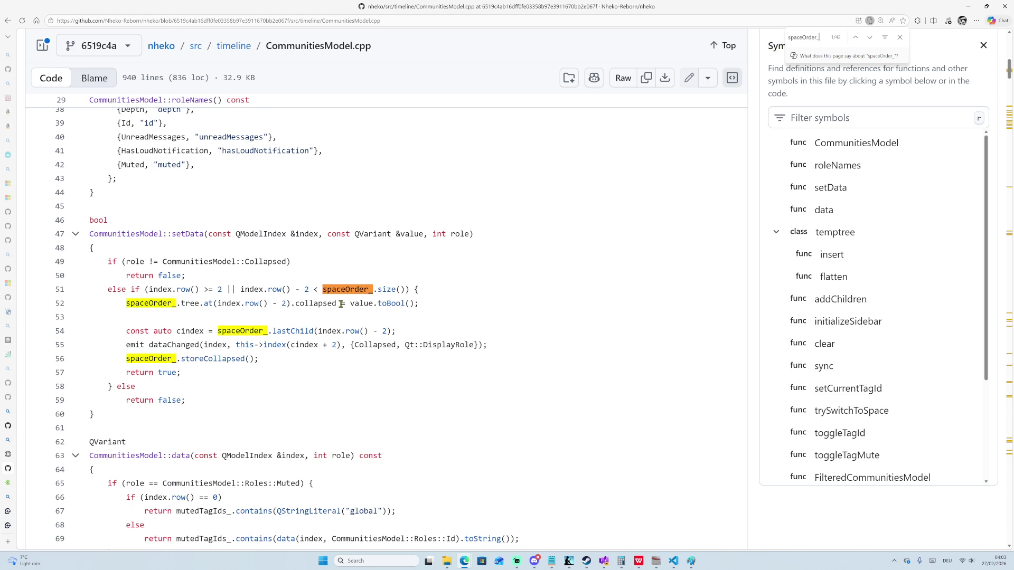
scroll(341, 305, down, 1)
scroll(238, 283, down, 1)
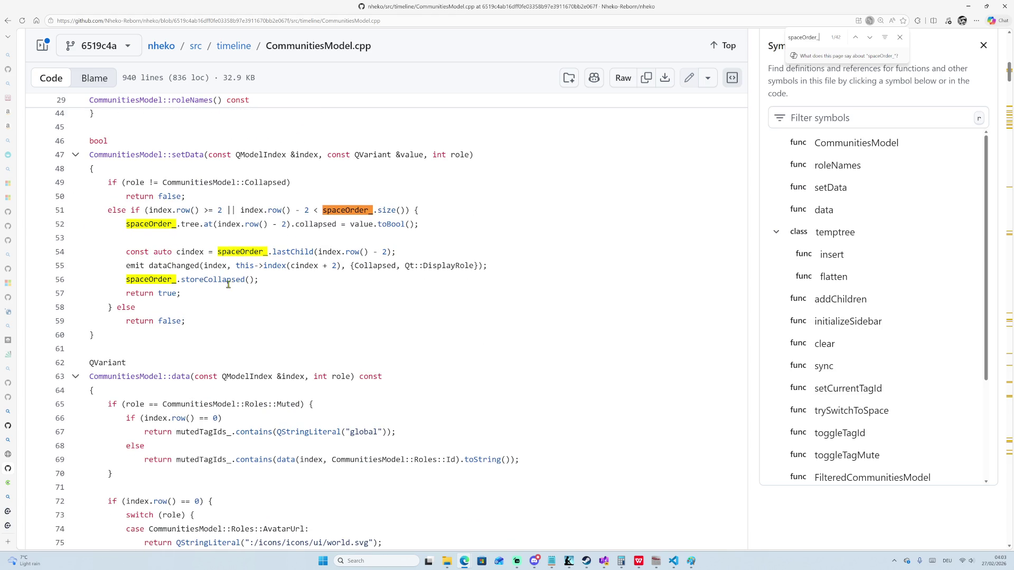
mouse_move(129, 226)
mouse_down()
mouse_move(375, 236)
mouse_move(208, 224)
mouse_move(286, 224)
mouse_up()
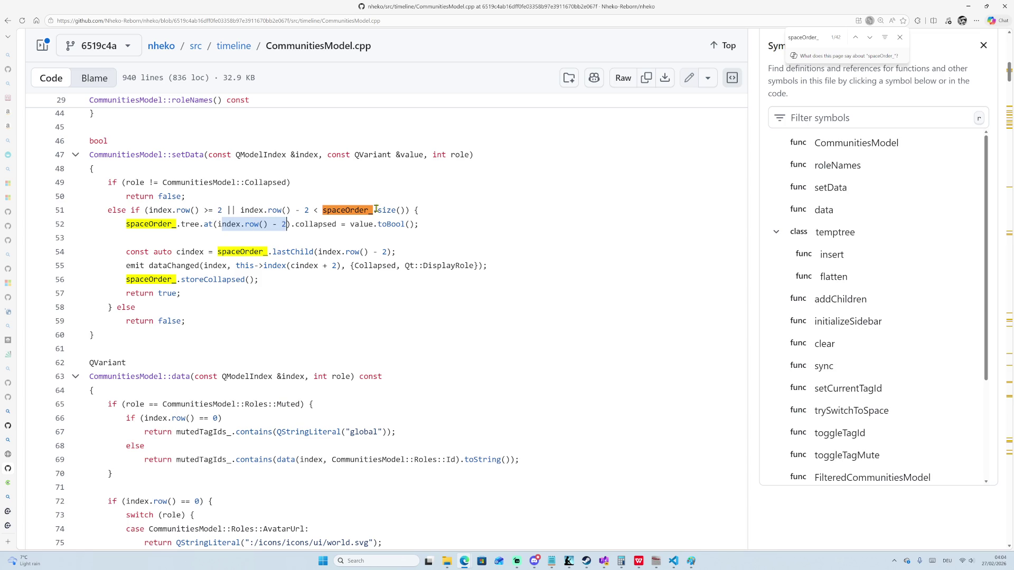
scroll(354, 227, down, 7)
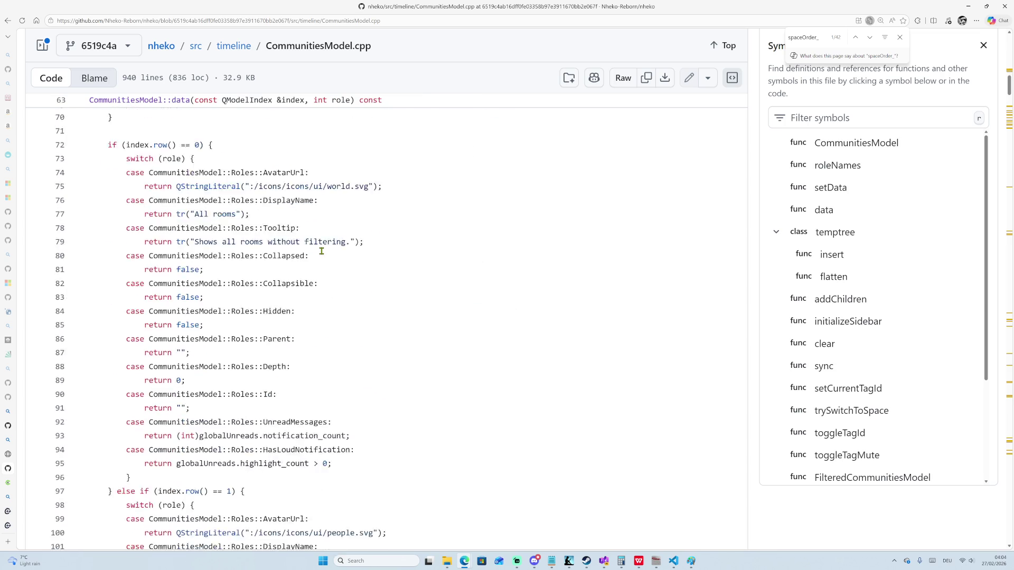
scroll(321, 251, down, 11)
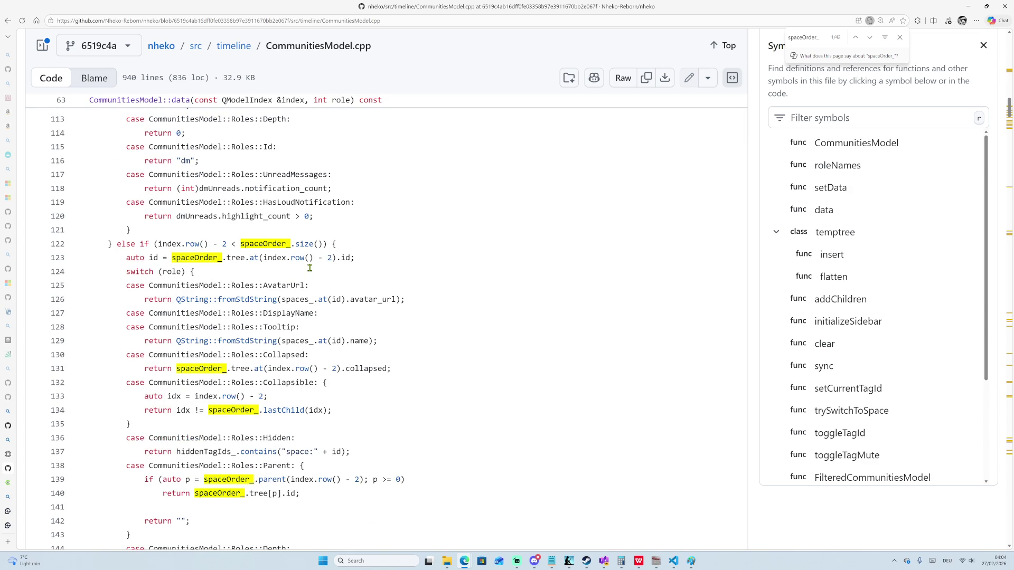
mouse_move(266, 258)
mouse_down()
mouse_move(344, 257)
mouse_move(332, 256)
mouse_up()
scroll(312, 296, down, 2)
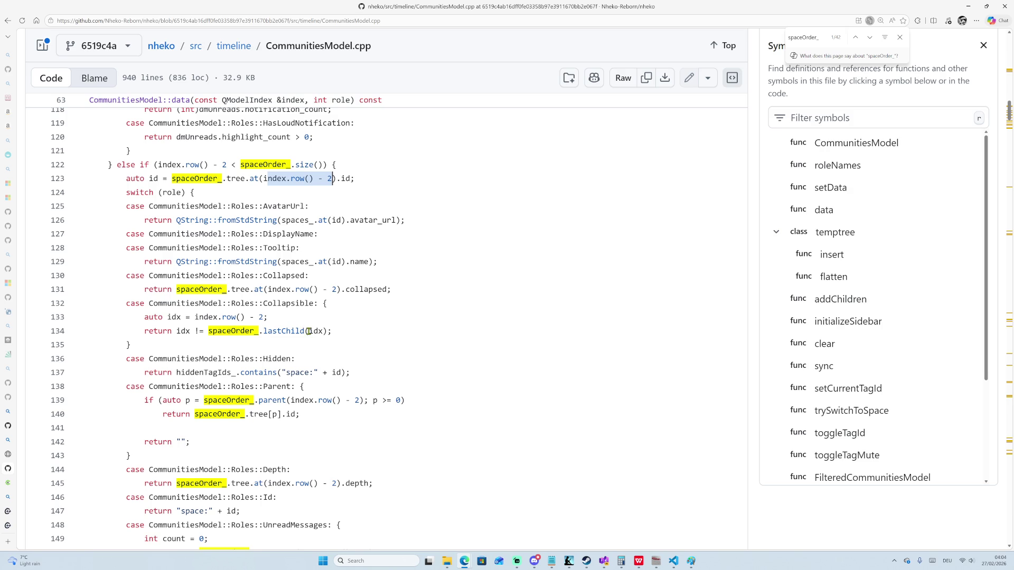
scroll(309, 331, down, 2)
drag(268, 321, 323, 323)
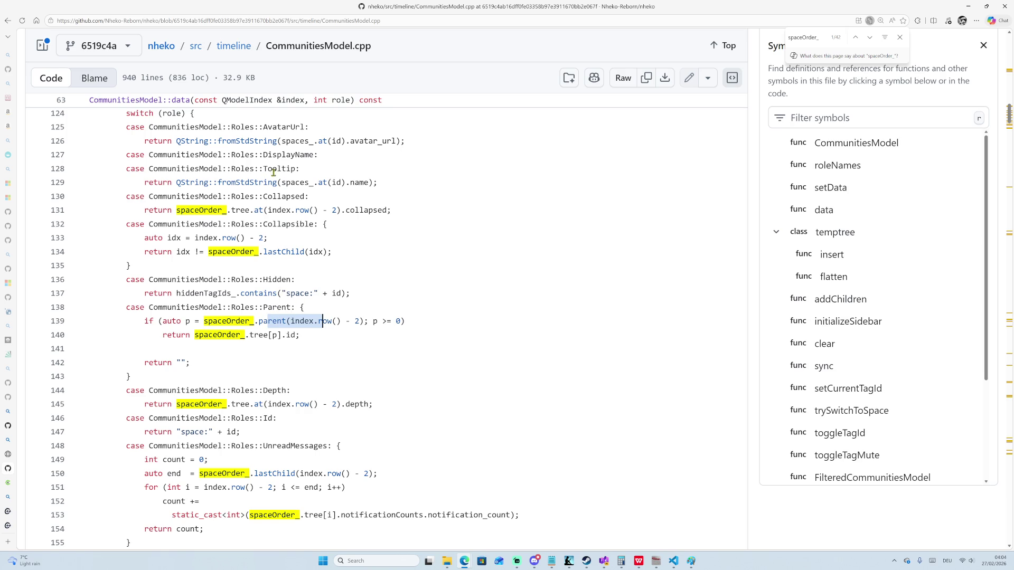
scroll(282, 170, up, 3)
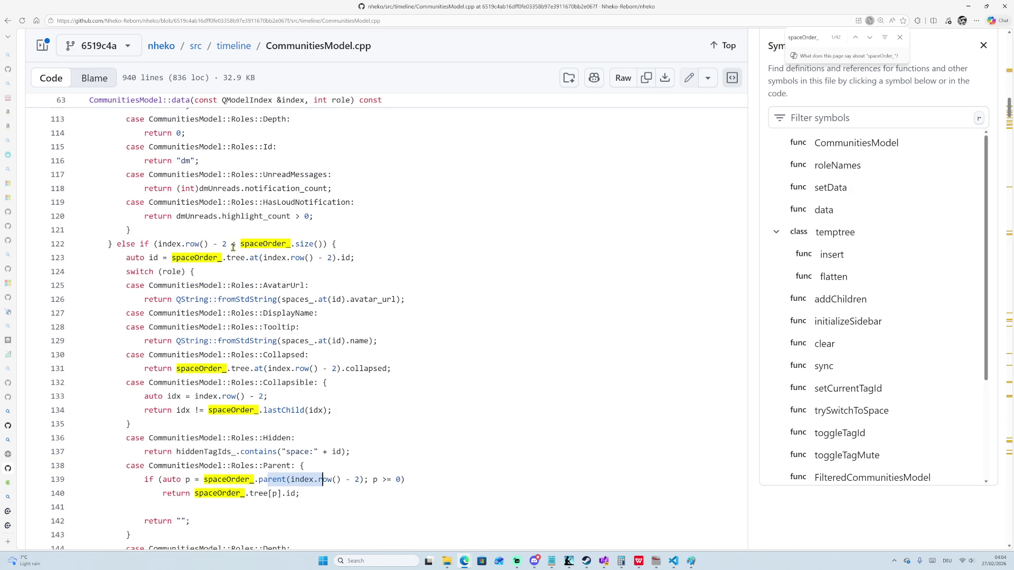
scroll(251, 275, up, 3)
scroll(262, 359, down, 4)
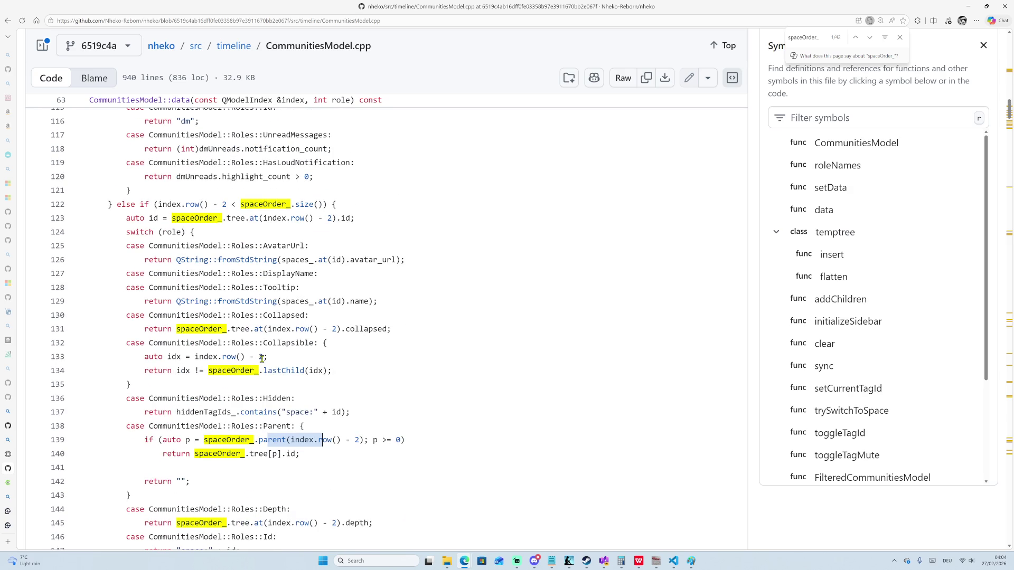
double_click(278, 426)
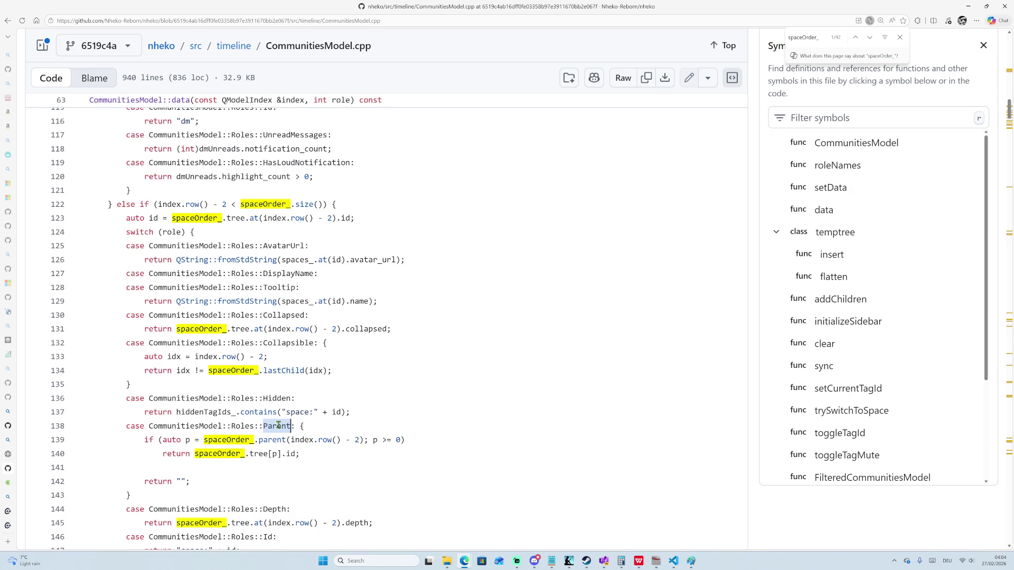
scroll(266, 380, down, 2)
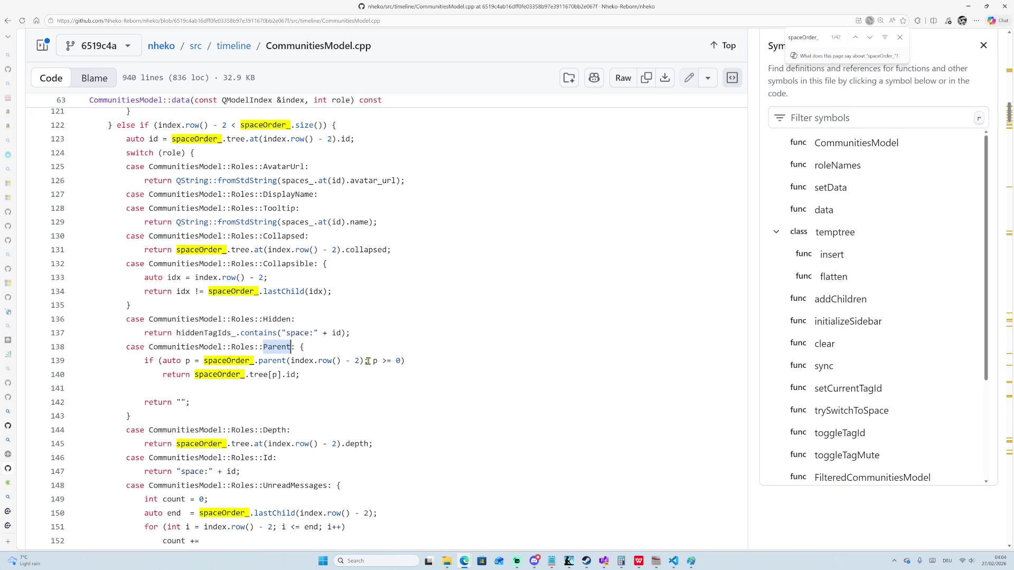
drag(290, 361, 346, 360)
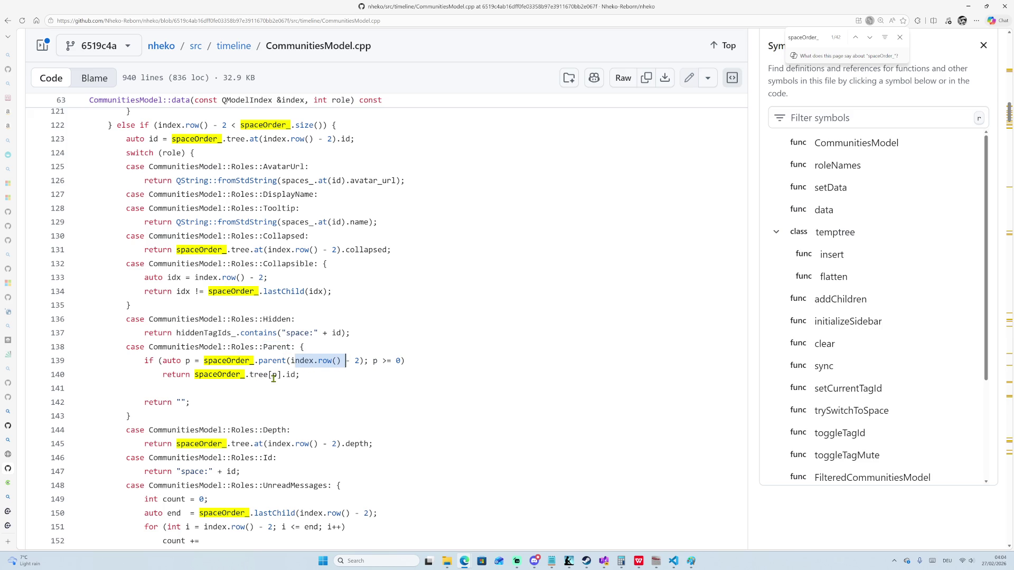
drag(249, 374, 296, 374)
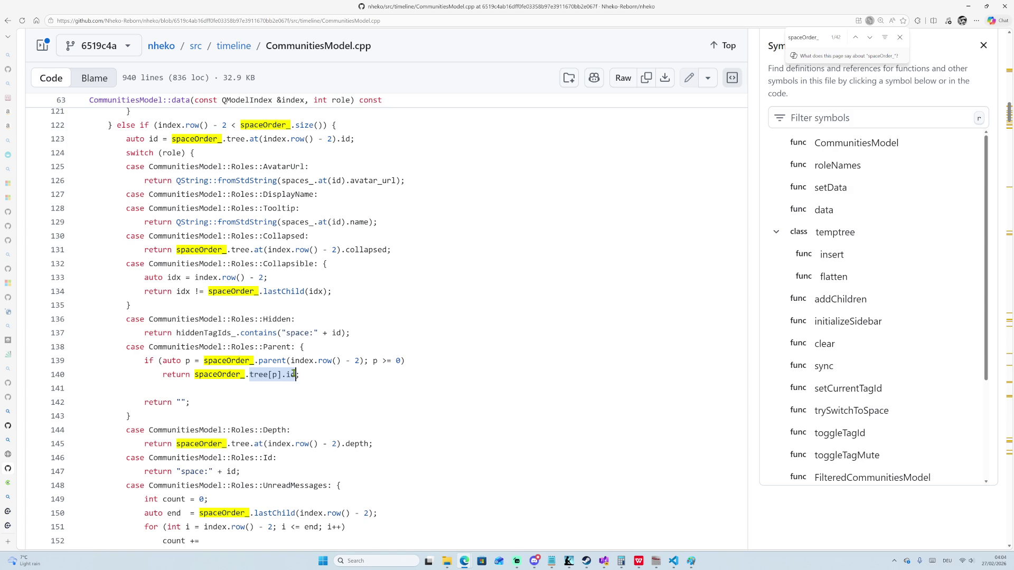
click(307, 375)
double_click(274, 375)
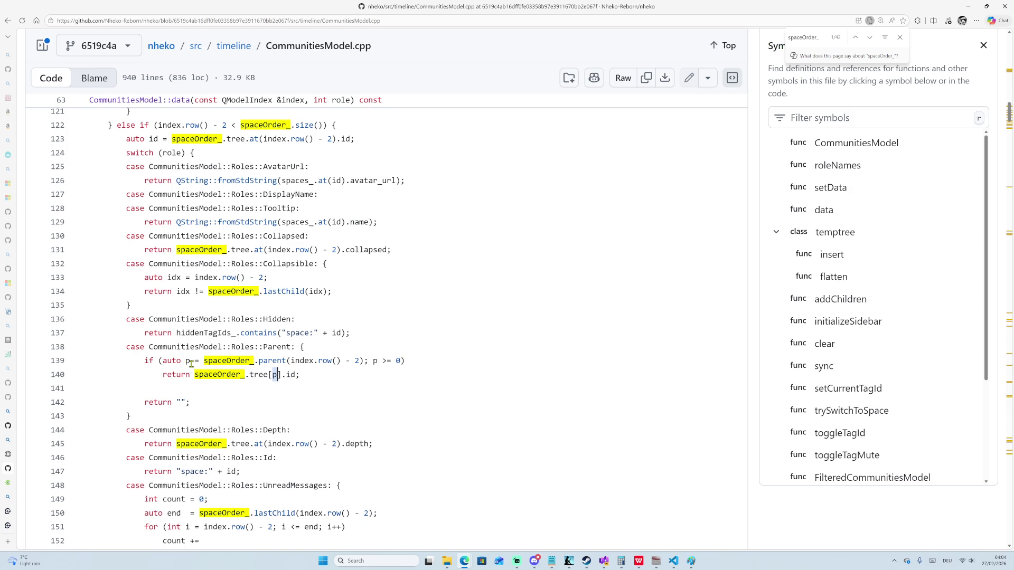
double_click(187, 362)
double_click(188, 362)
drag(373, 361, 400, 363)
click(402, 361)
click(276, 375)
double_click(232, 361)
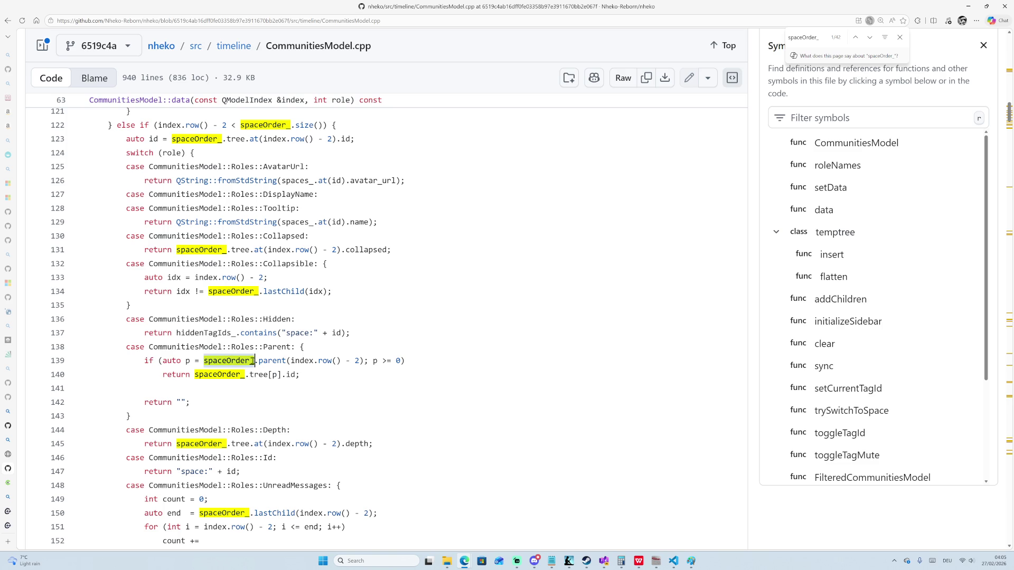
Scroll through CommunitiesModel::data() down to struct temptree and addChildren around line 245.
scroll(251, 376, down, 1)
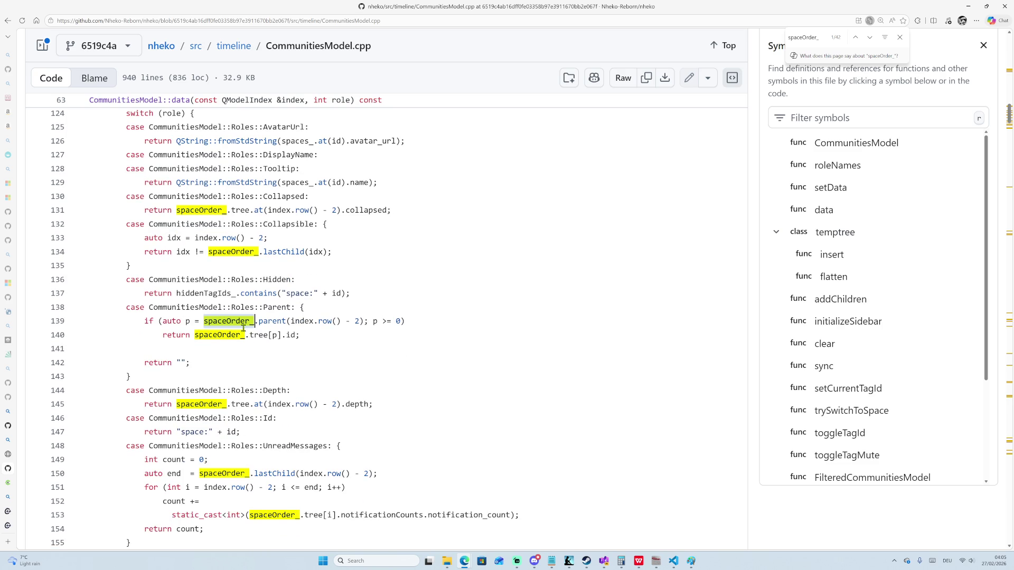
scroll(281, 341, down, 2)
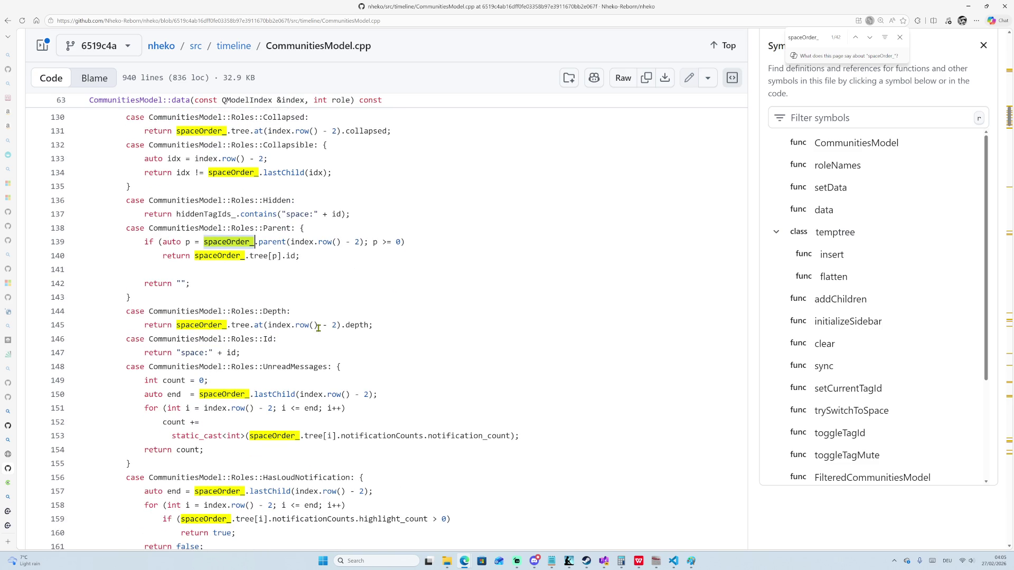
scroll(317, 328, down, 3)
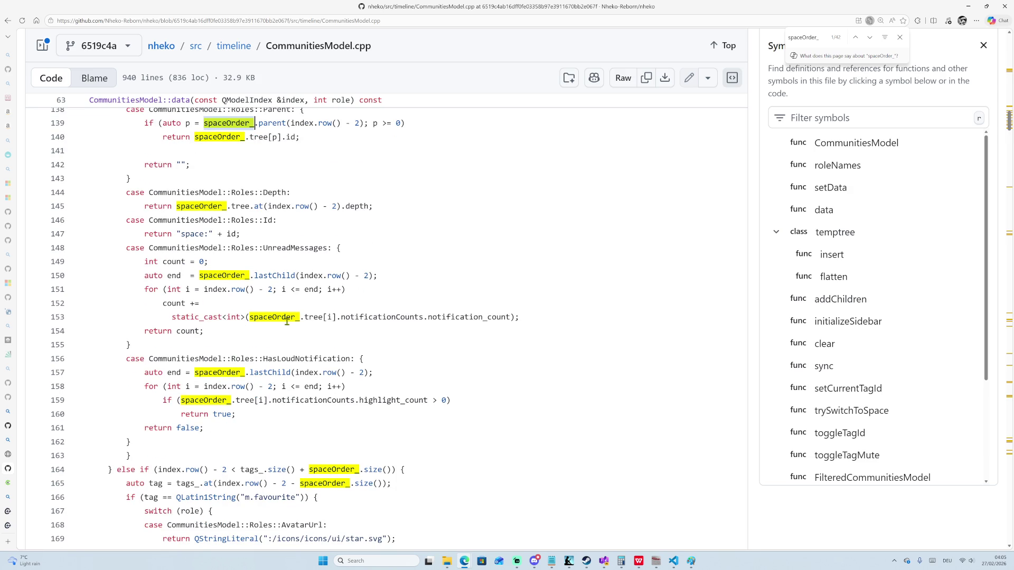
scroll(268, 317, down, 2)
scroll(246, 329, down, 1)
scroll(244, 325, down, 1)
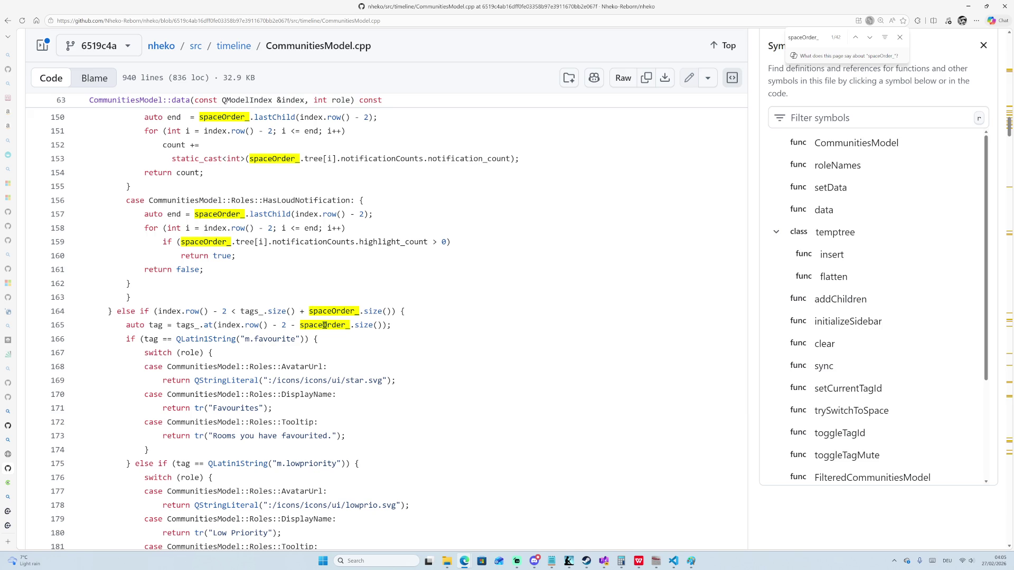
scroll(338, 312, down, 4)
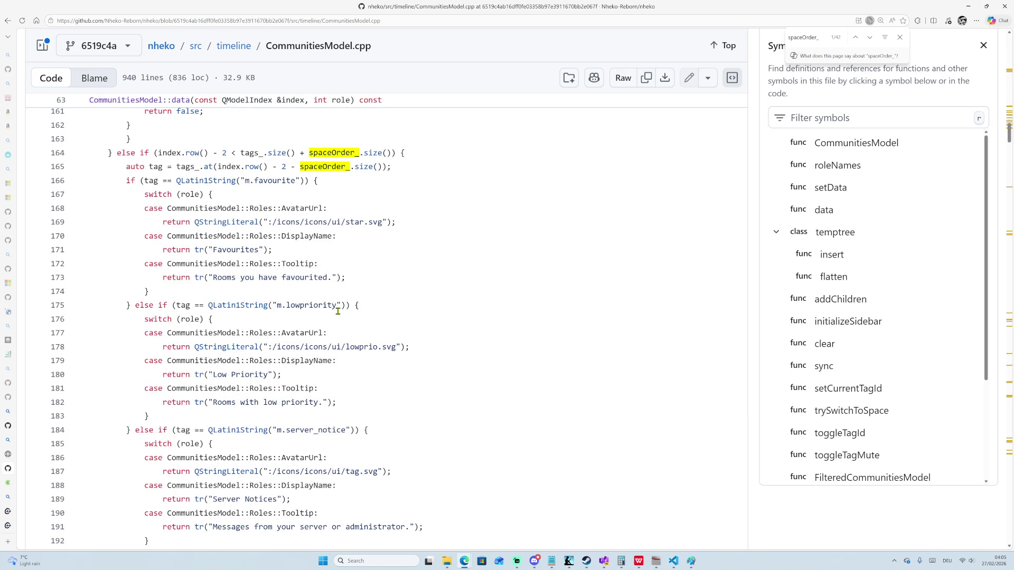
scroll(343, 306, up, 3)
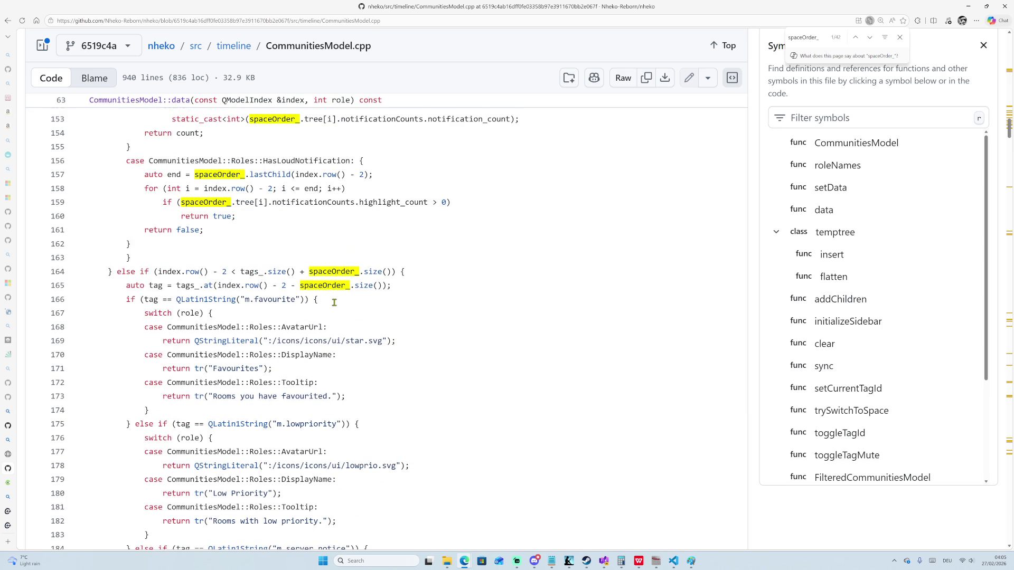
scroll(343, 291, down, 2)
scroll(348, 289, down, 10)
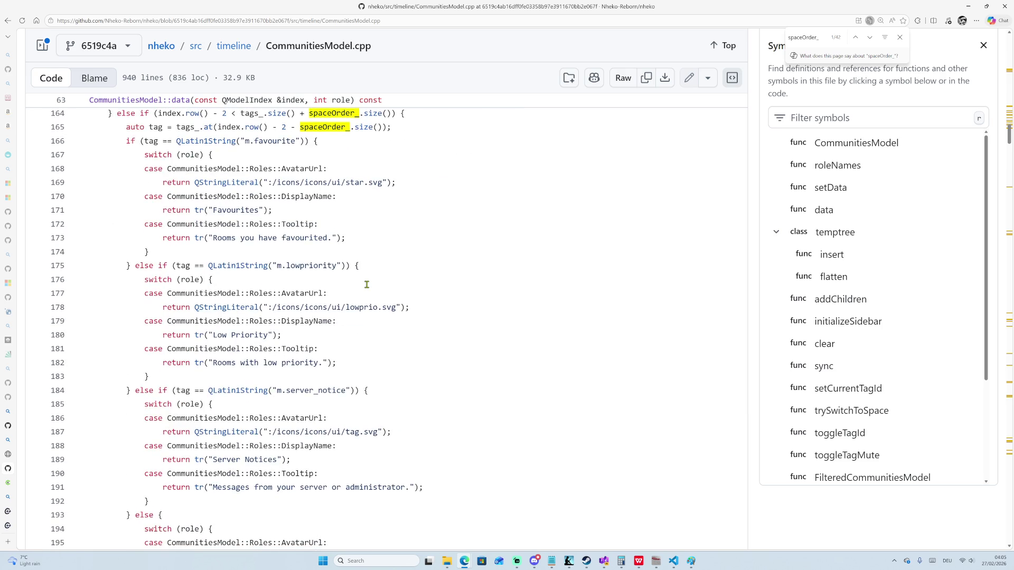
scroll(370, 286, down, 13)
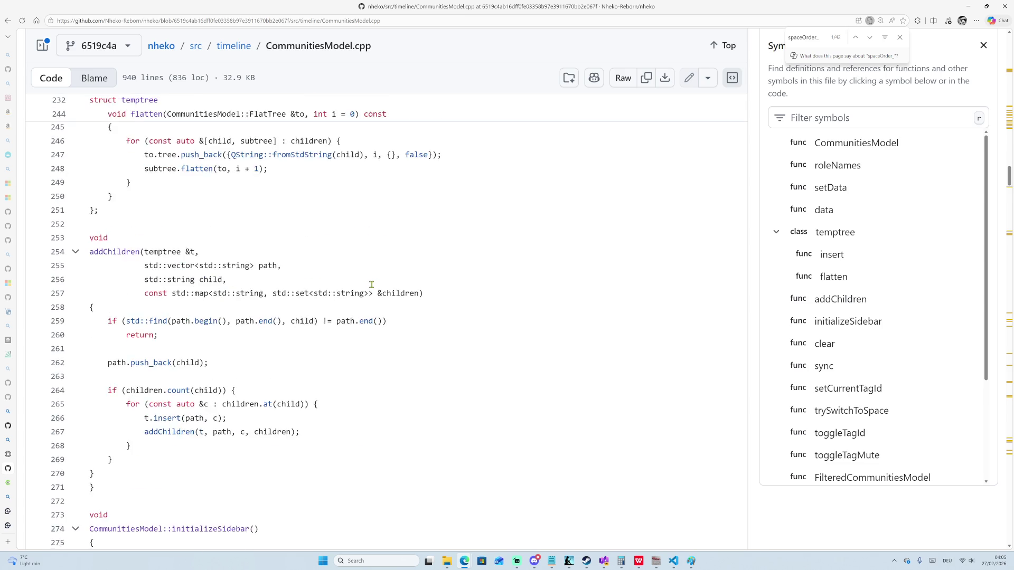
Read initializeSidebar's flatten and restoreCollapsed calls around lines 341–385.
scroll(370, 286, down, 16)
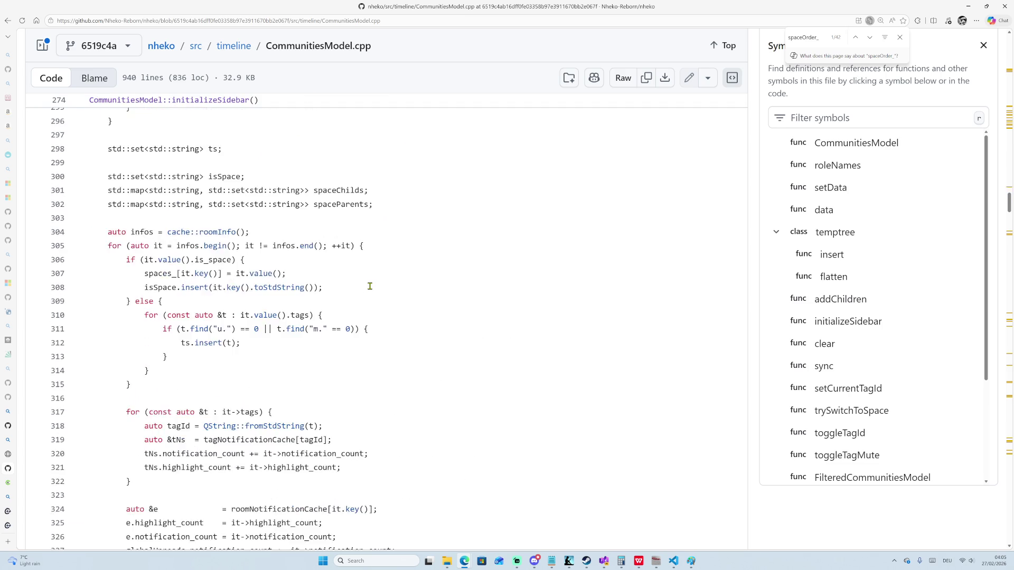
scroll(370, 286, down, 4)
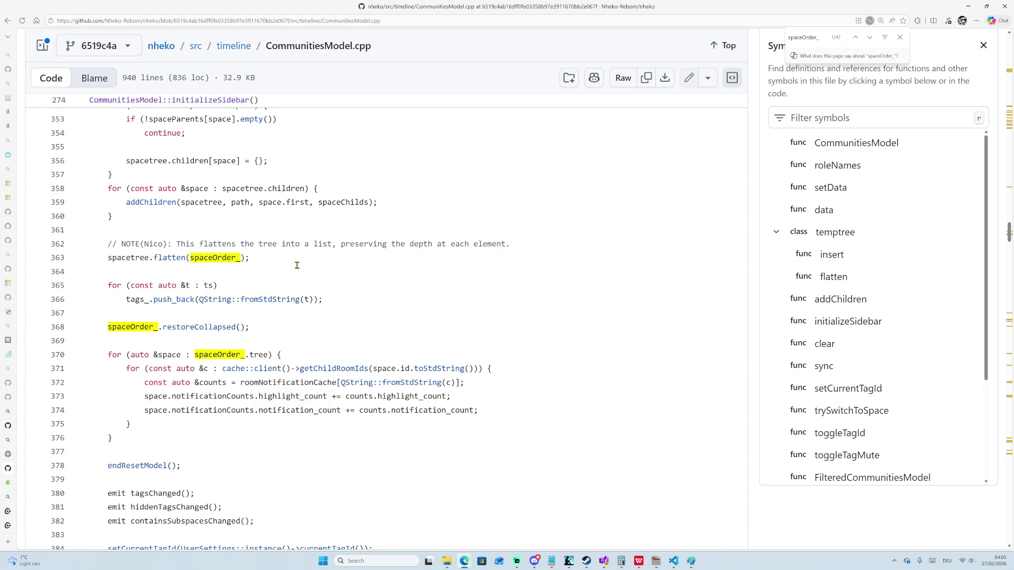
scroll(288, 266, down, 1)
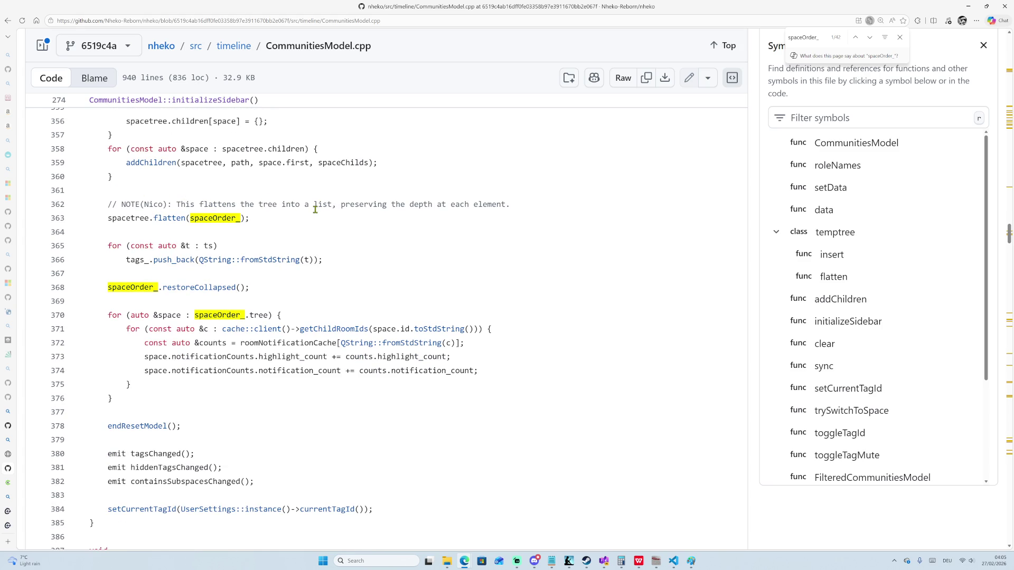
scroll(315, 209, up, 3)
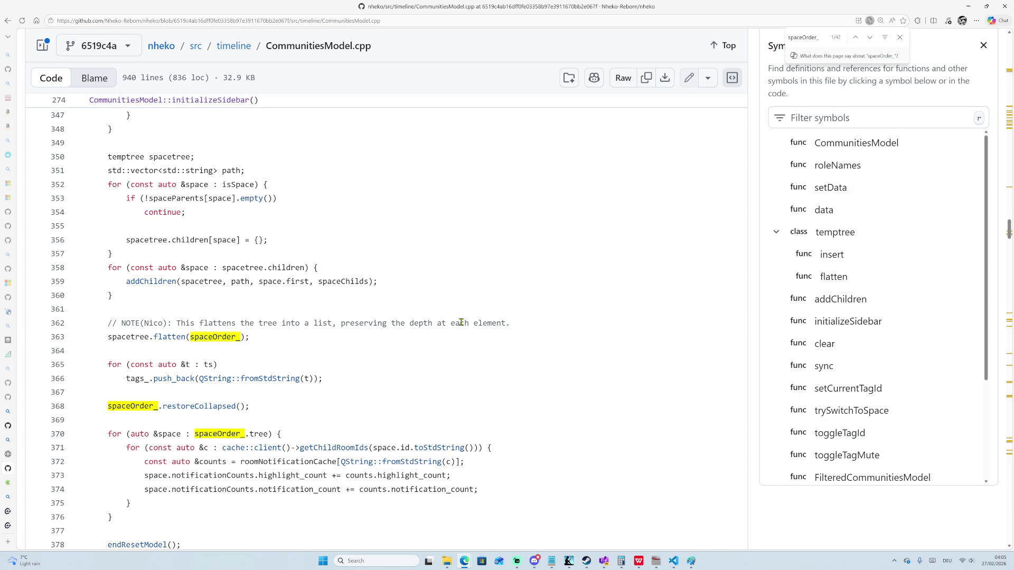
scroll(497, 327, up, 1)
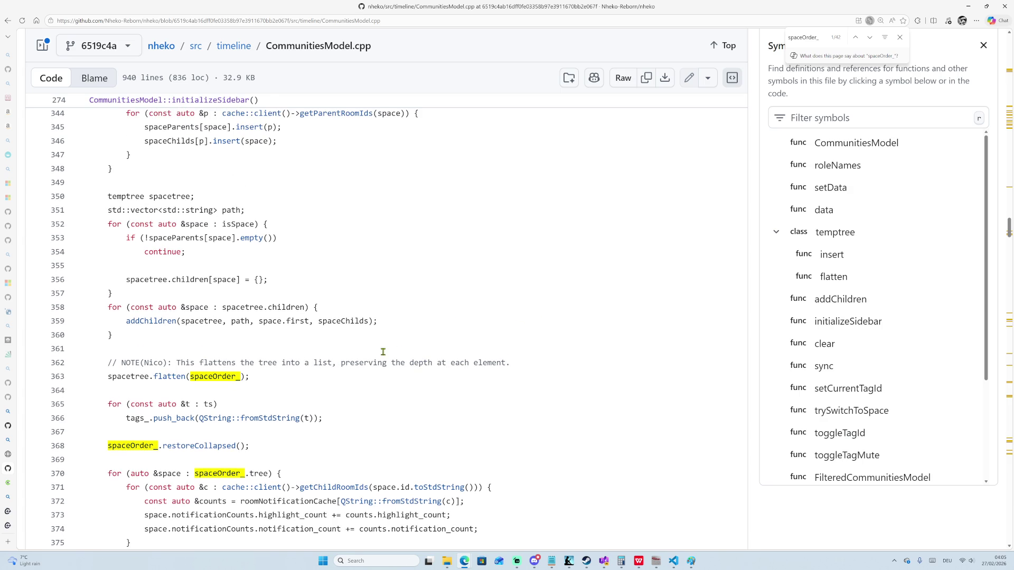
scroll(230, 369, up, 1)
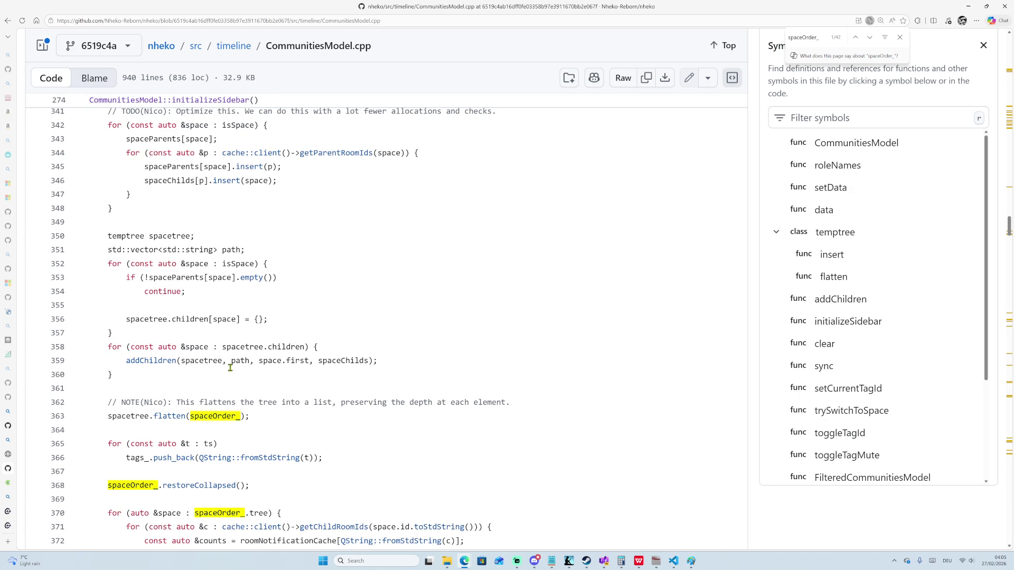
scroll(225, 368, up, 4)
scroll(227, 380, down, 8)
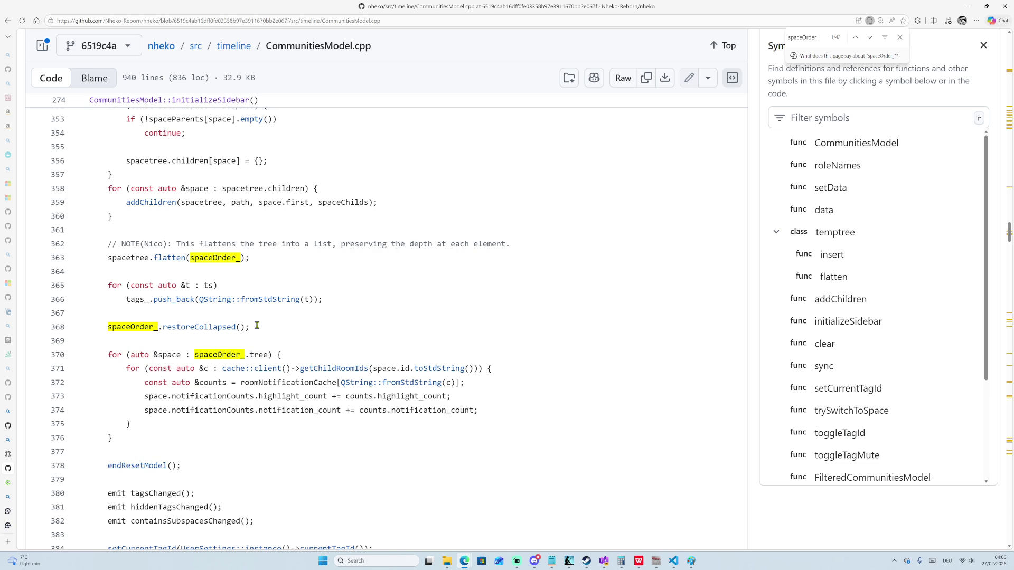
scroll(294, 349, down, 15)
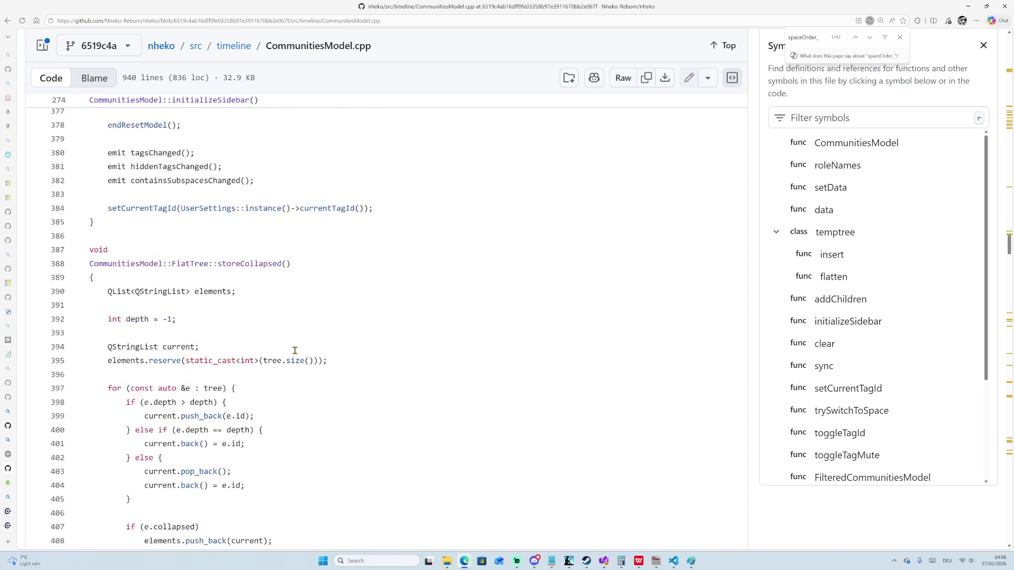
Scroll through sync, trySwitchToSpace, toggleTagId and filterAcceptsRow toward the file's end.
scroll(294, 350, down, 20)
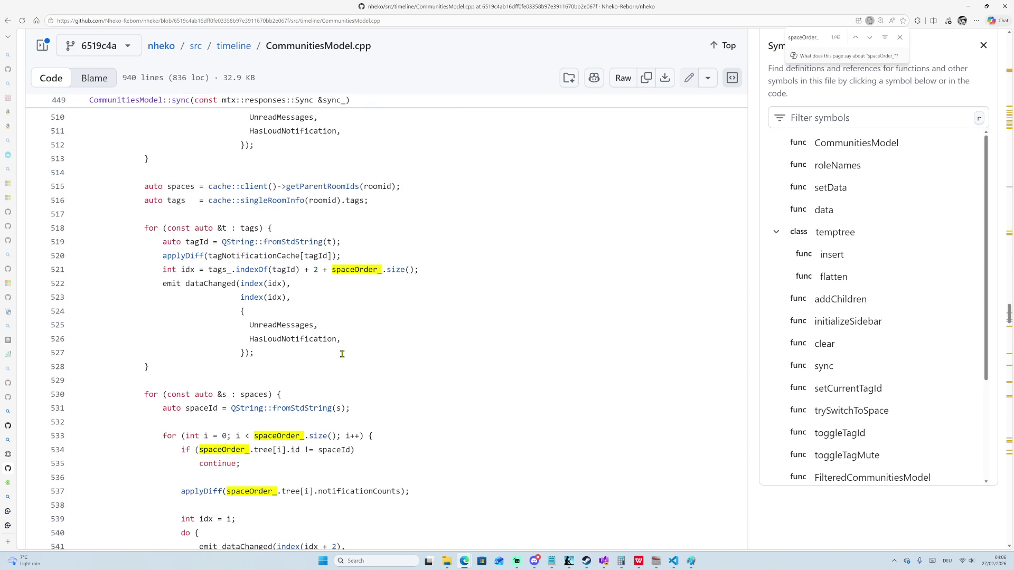
scroll(420, 338, down, 5)
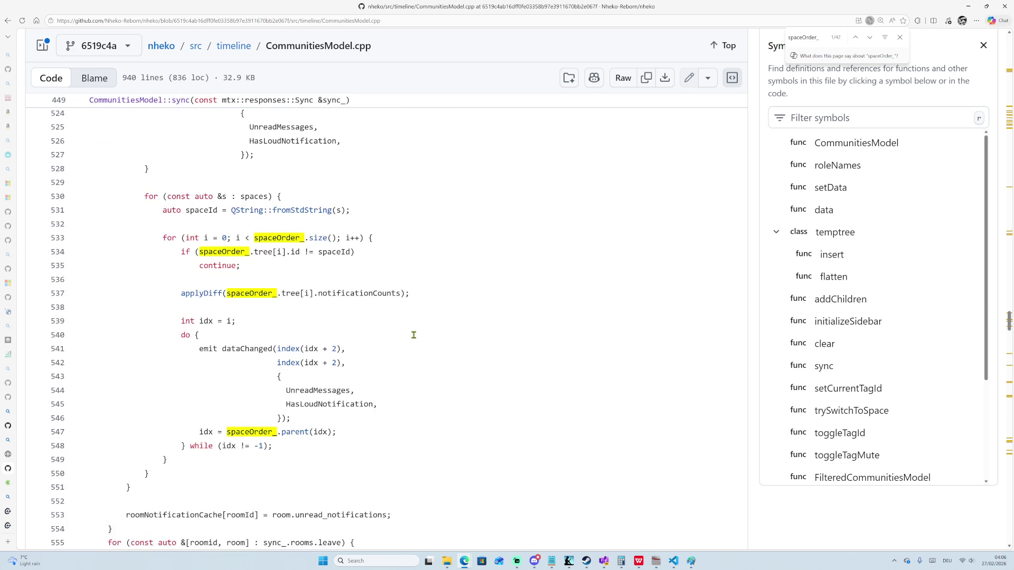
scroll(409, 324, down, 13)
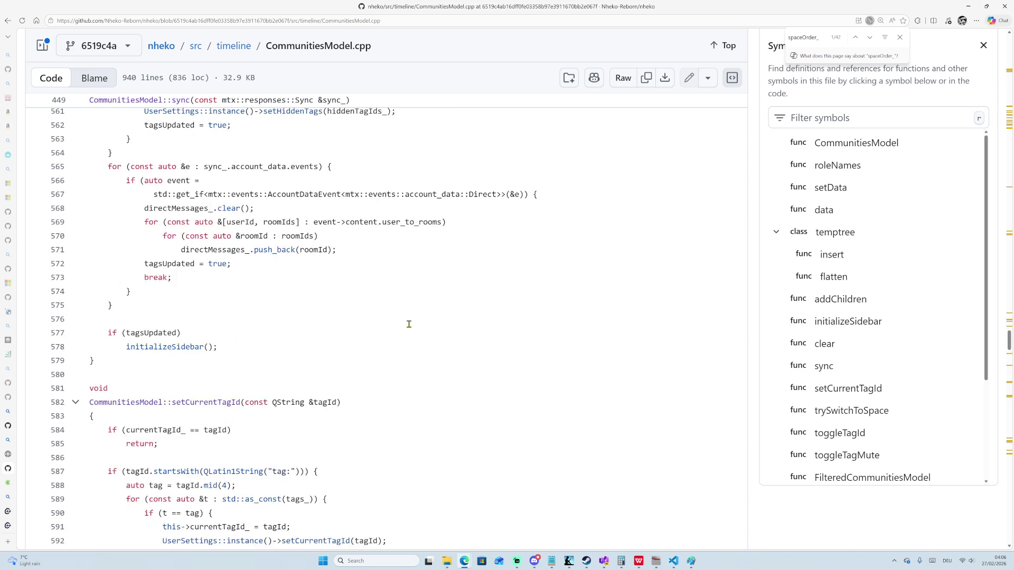
scroll(408, 324, down, 9)
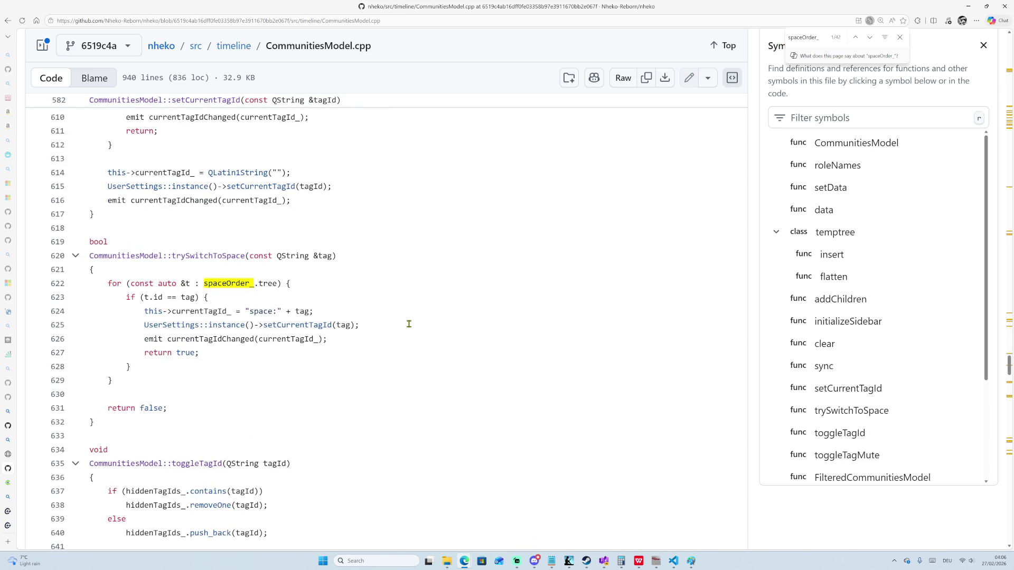
scroll(409, 324, down, 2)
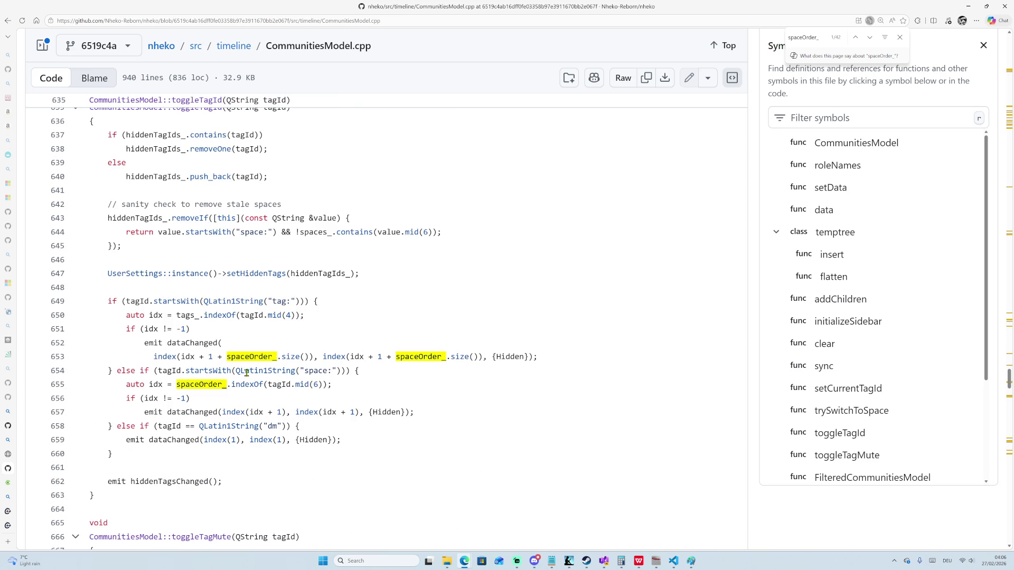
scroll(391, 354, down, 8)
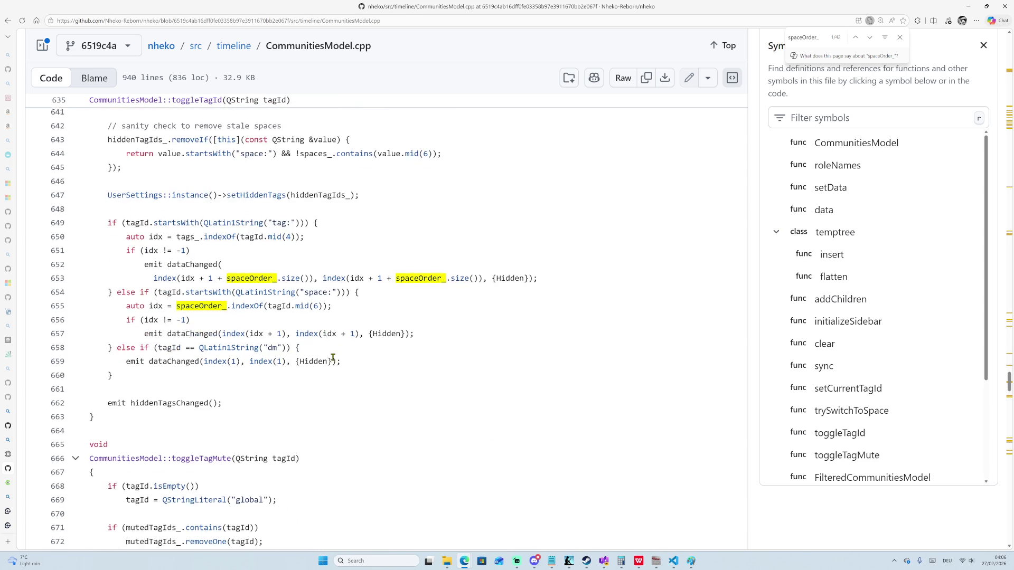
scroll(275, 317, down, 19)
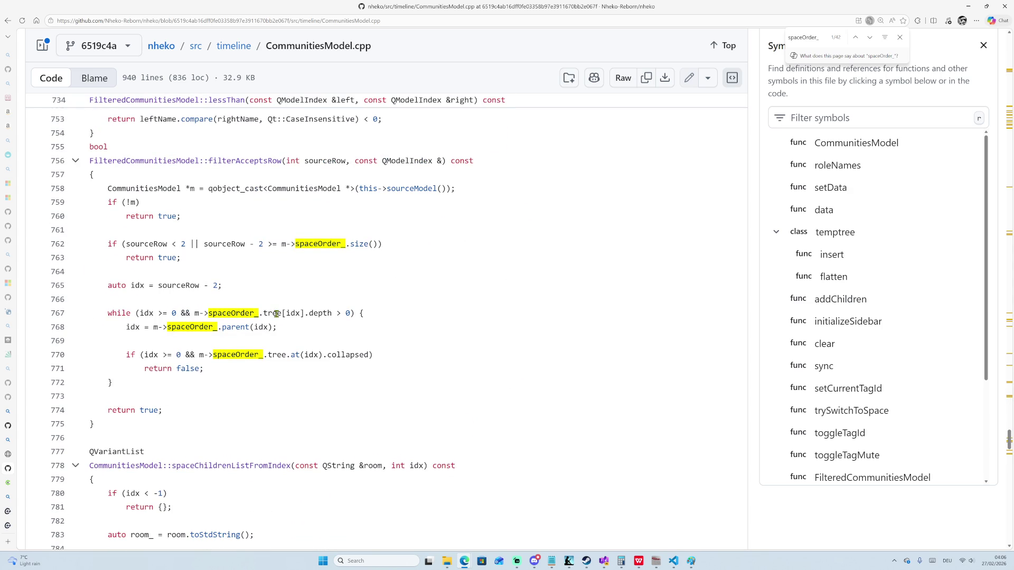
scroll(276, 314, down, 5)
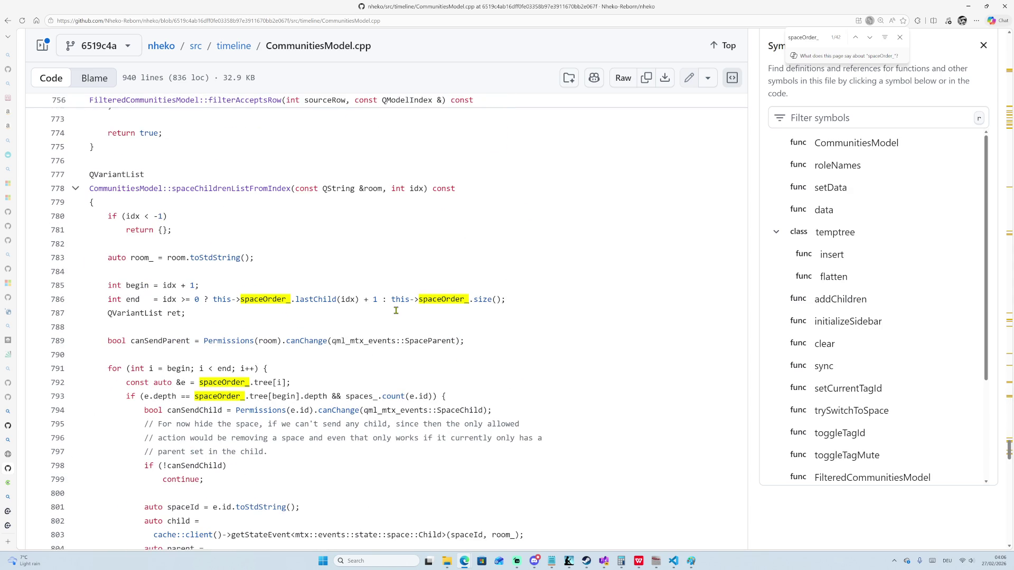
scroll(406, 312, down, 2)
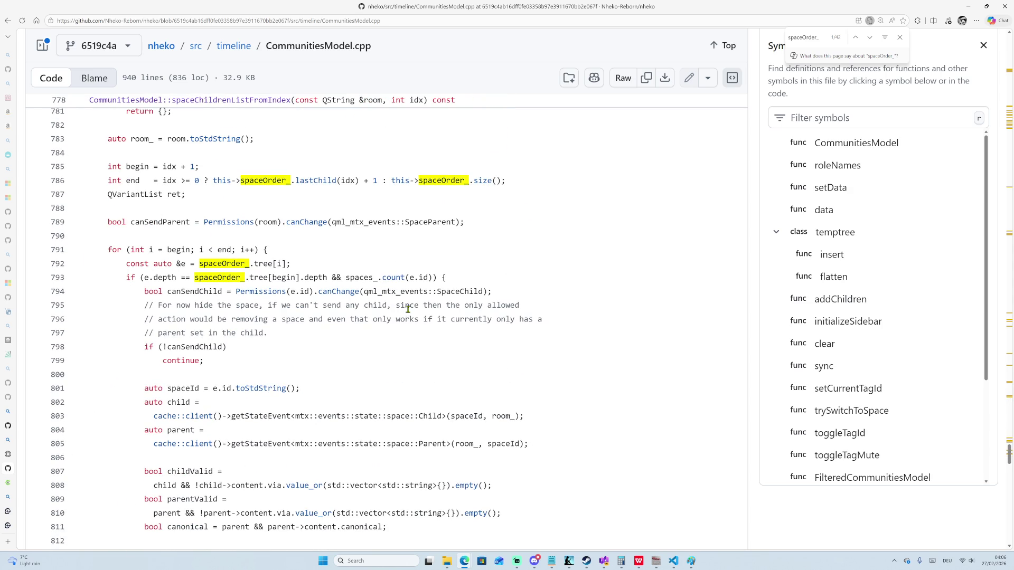
scroll(570, 318, down, 5)
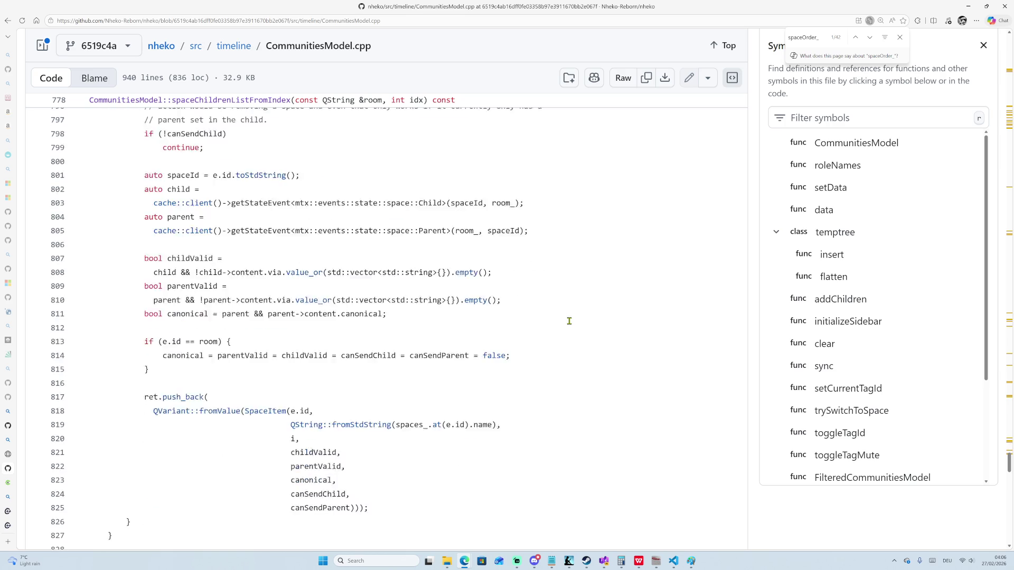
scroll(568, 319, up, 5)
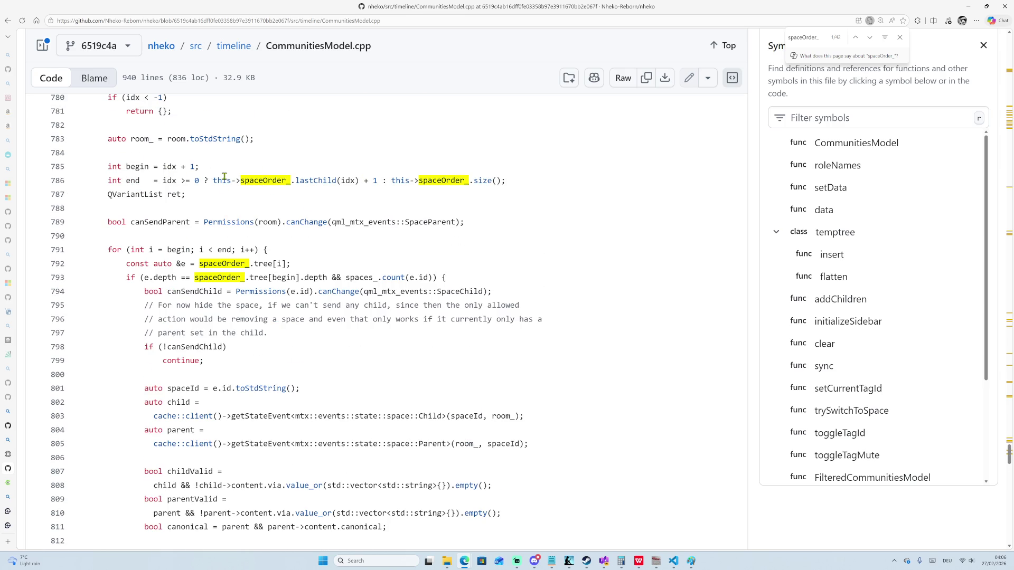
Highlight the end-index expression on line 786 and begin variable on line 785, then finish reading.
drag(210, 181, 379, 184)
click(378, 184)
drag(127, 167, 138, 173)
scroll(344, 289, down, 6)
scroll(344, 289, down, 20)
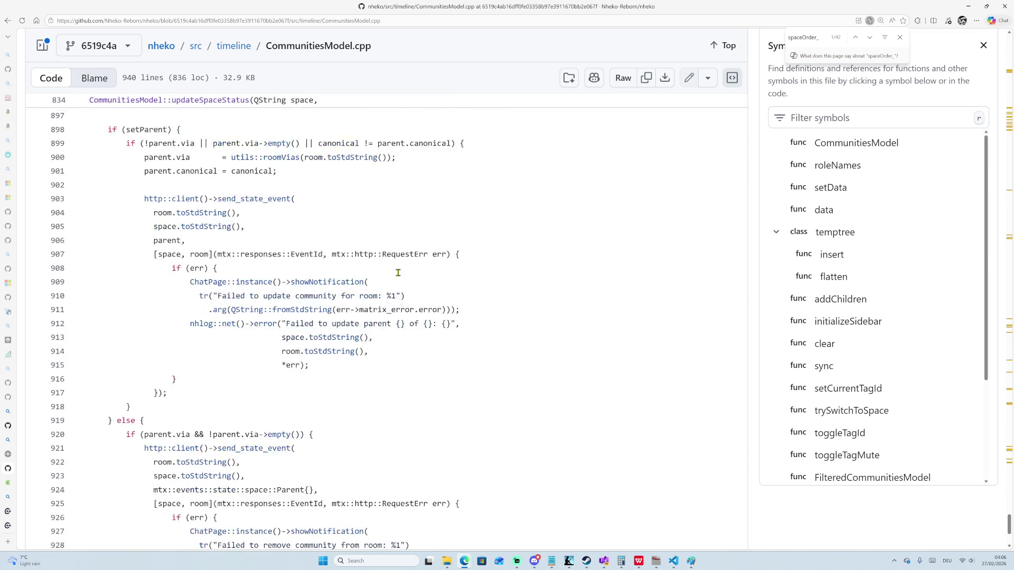
scroll(397, 272, down, 5)
scroll(531, 405, up, 20)
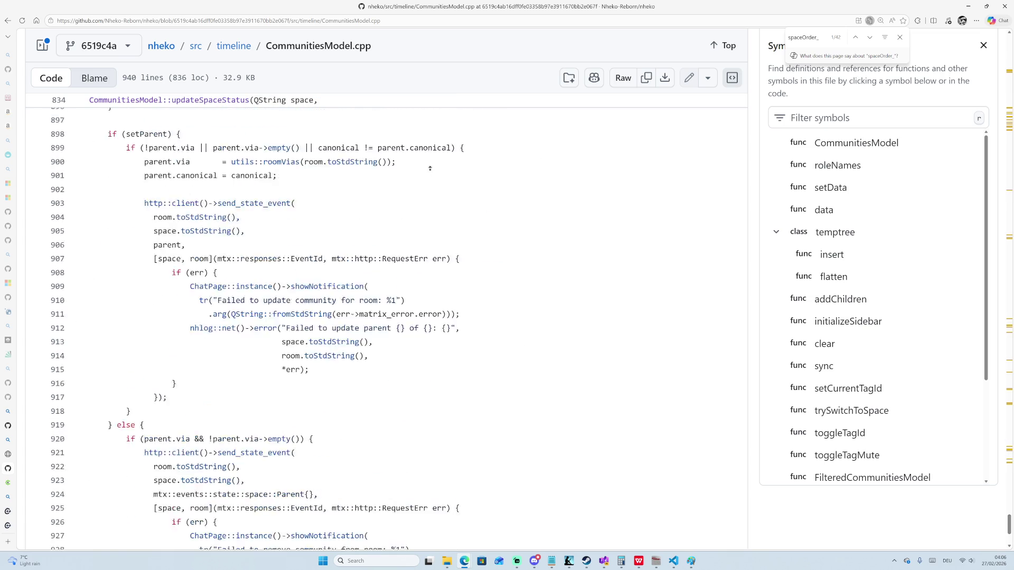
Return to the top of CommunitiesModel.cpp and switch to the std::flat_set reference tab.
drag(1008, 469, 1009, 69)
mouse_move(5, 391)
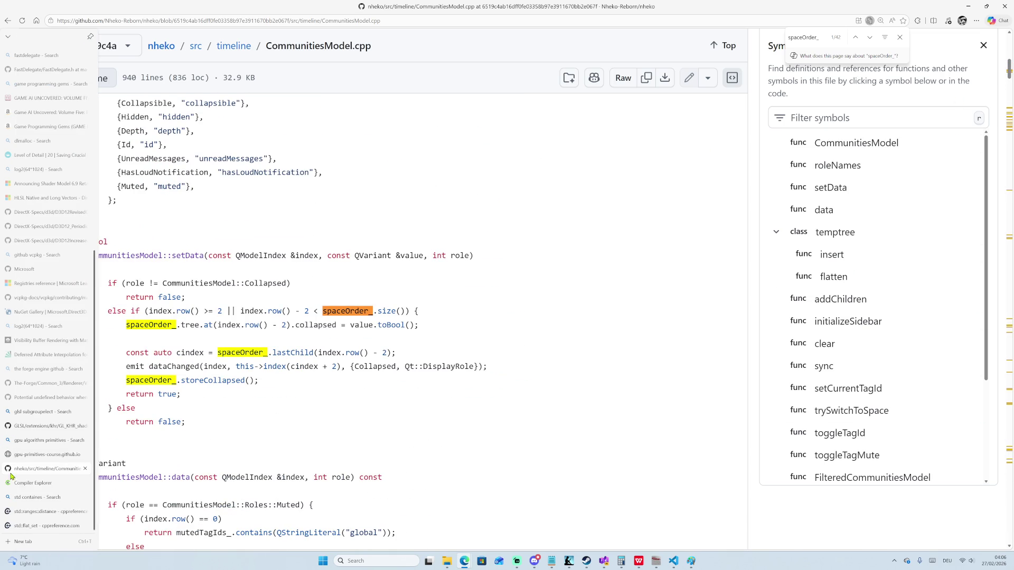
click(48, 525)
scroll(404, 313, up, 6)
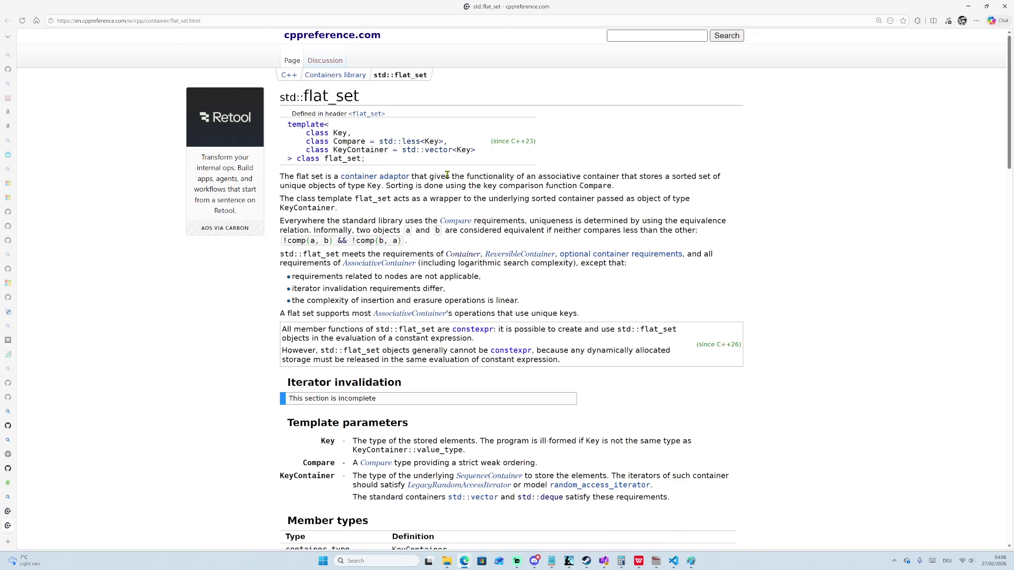
scroll(433, 197, down, 3)
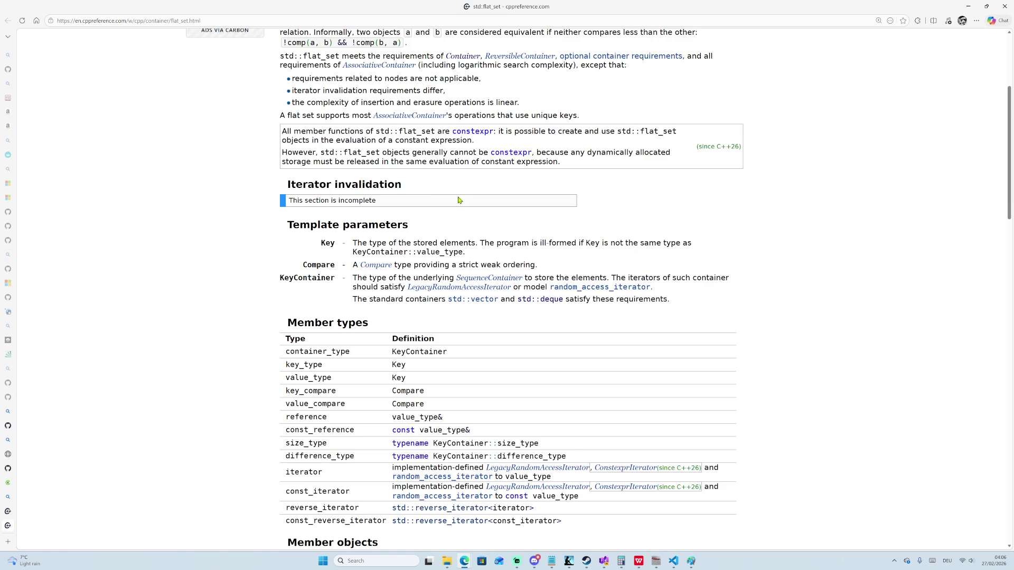
scroll(472, 200, up, 3)
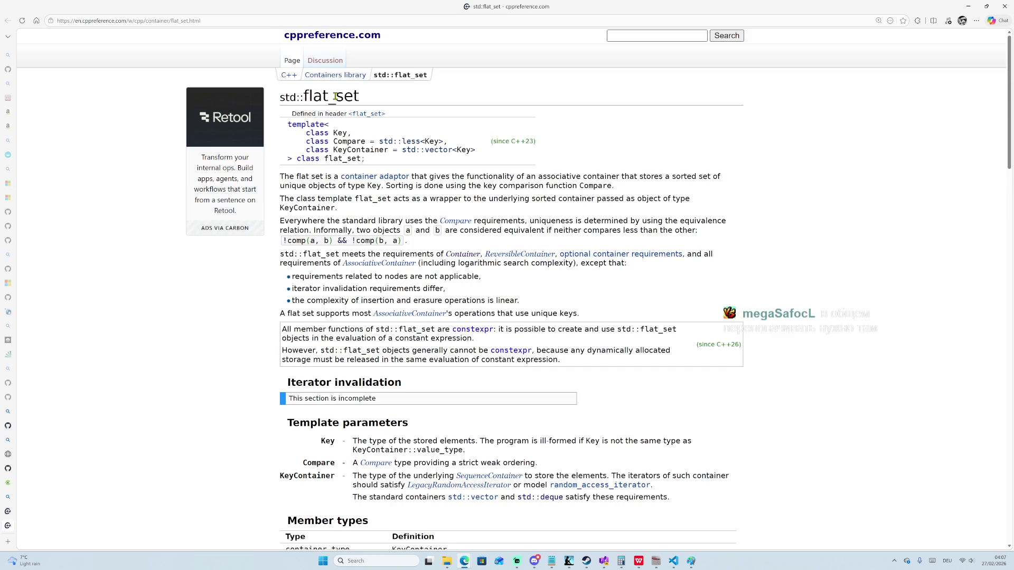
mouse_move(328, 77)
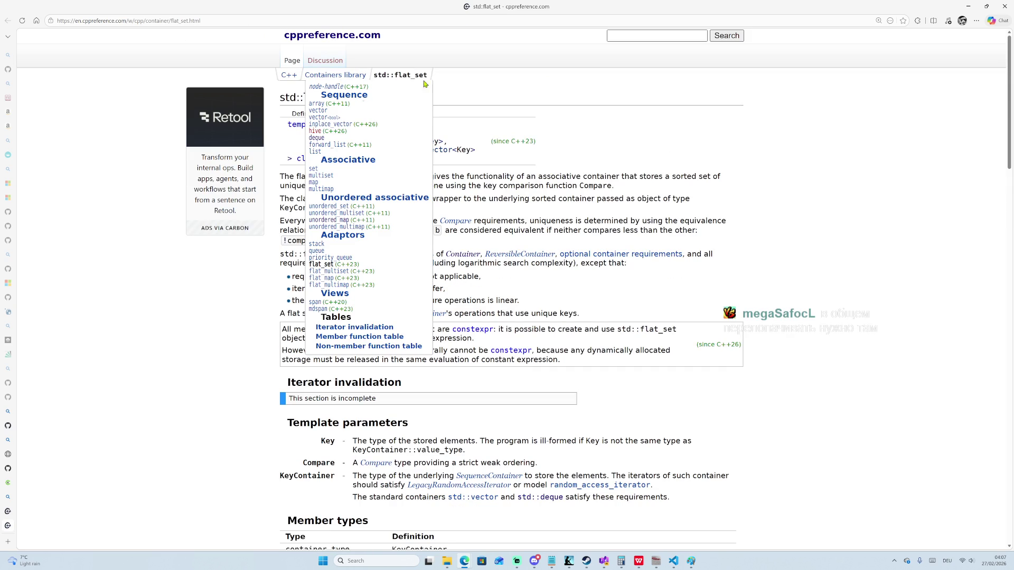
scroll(457, 236, down, 3)
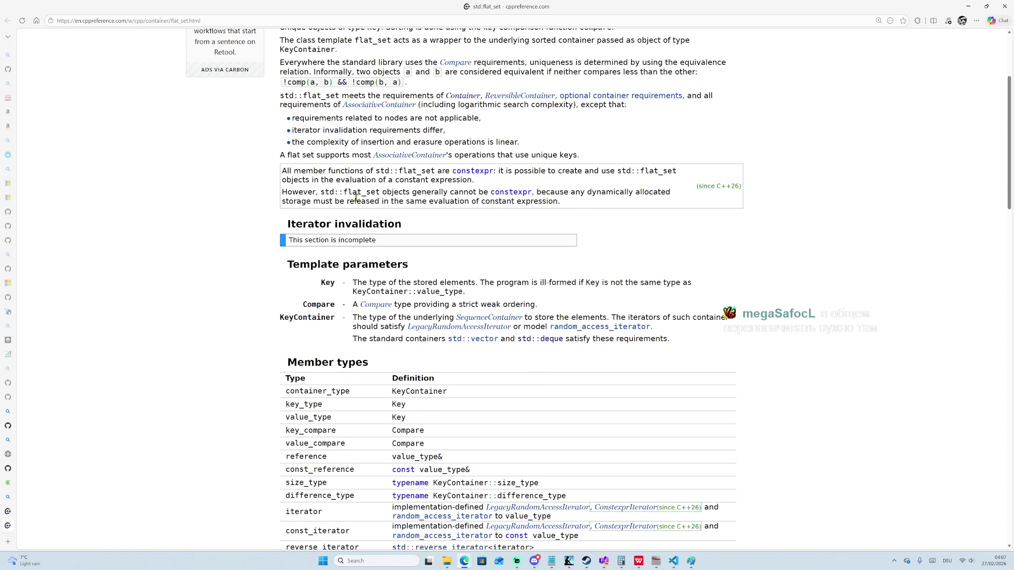
scroll(337, 180, up, 2)
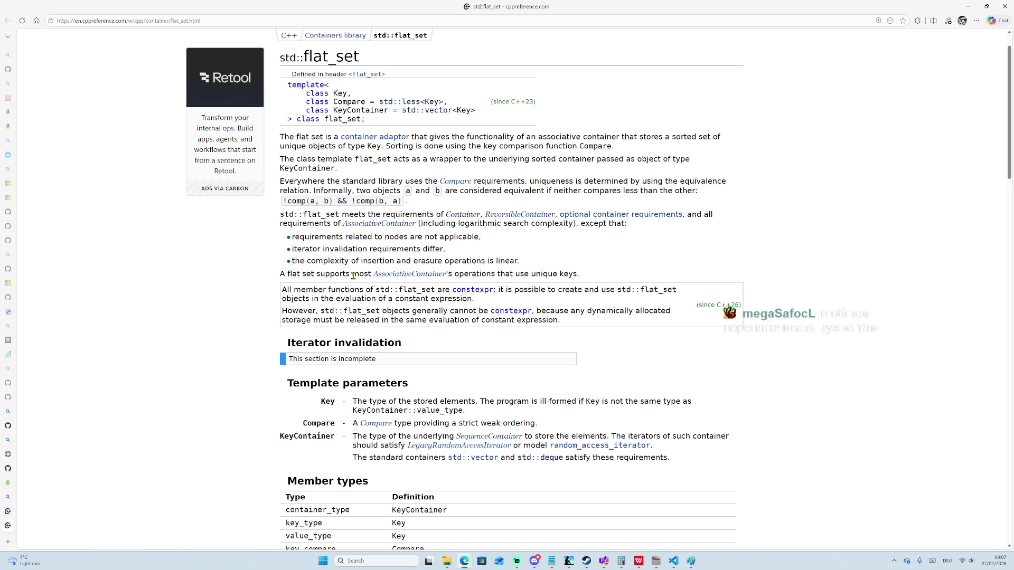
scroll(340, 261, down, 10)
scroll(308, 254, down, 15)
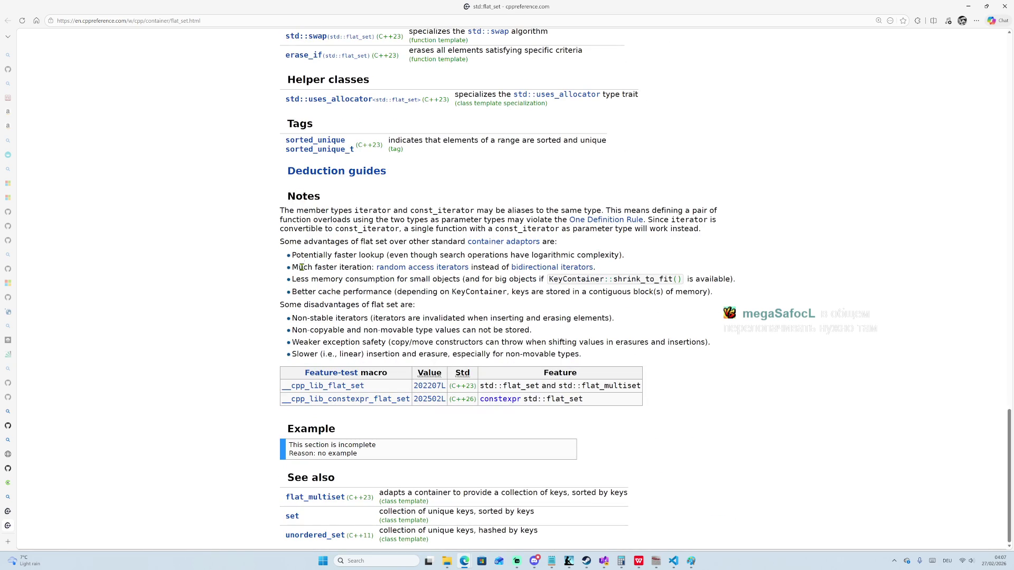
scroll(333, 229, up, 20)
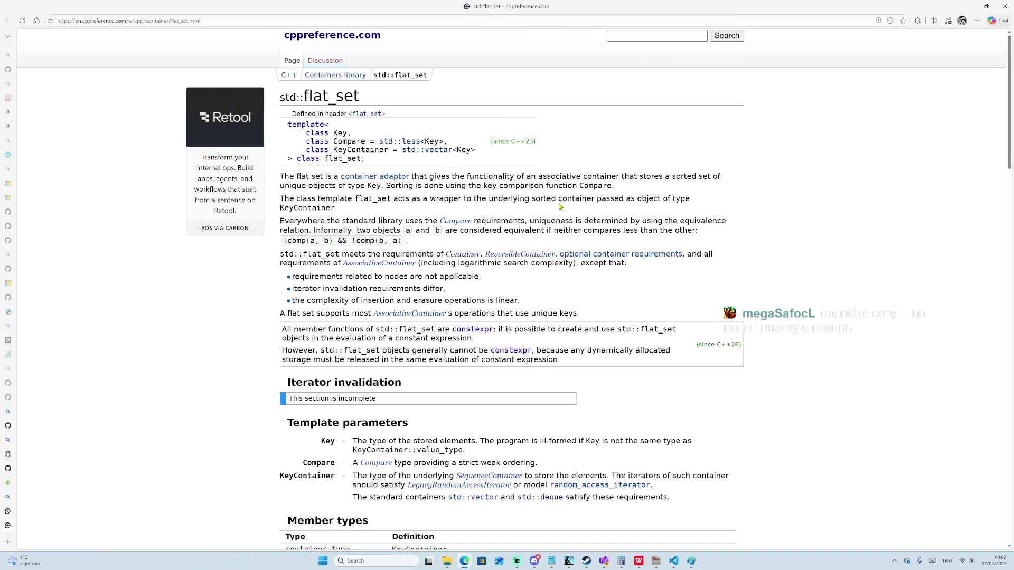
drag(540, 200, 667, 200)
drag(290, 221, 555, 220)
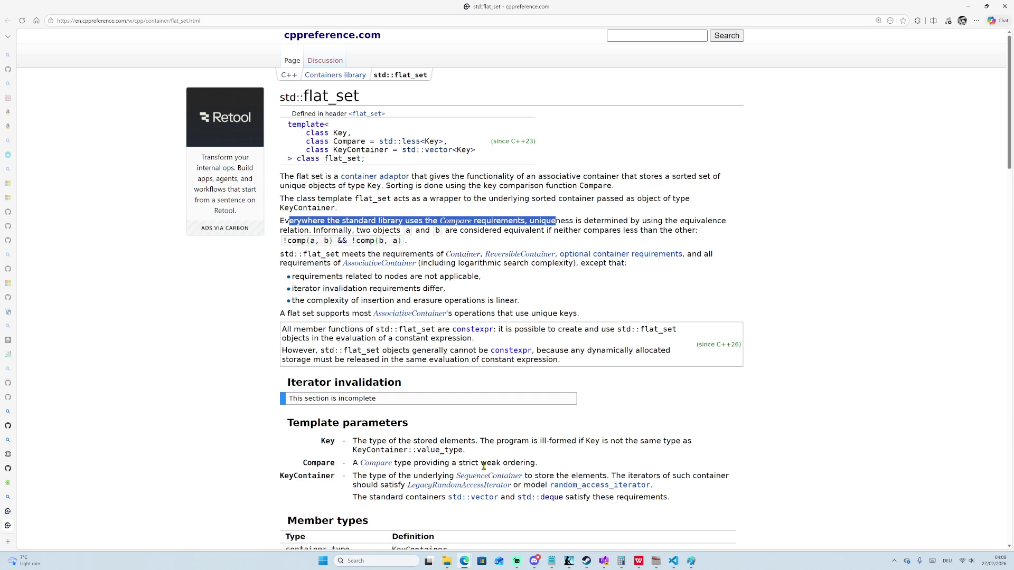
drag(470, 467, 531, 464)
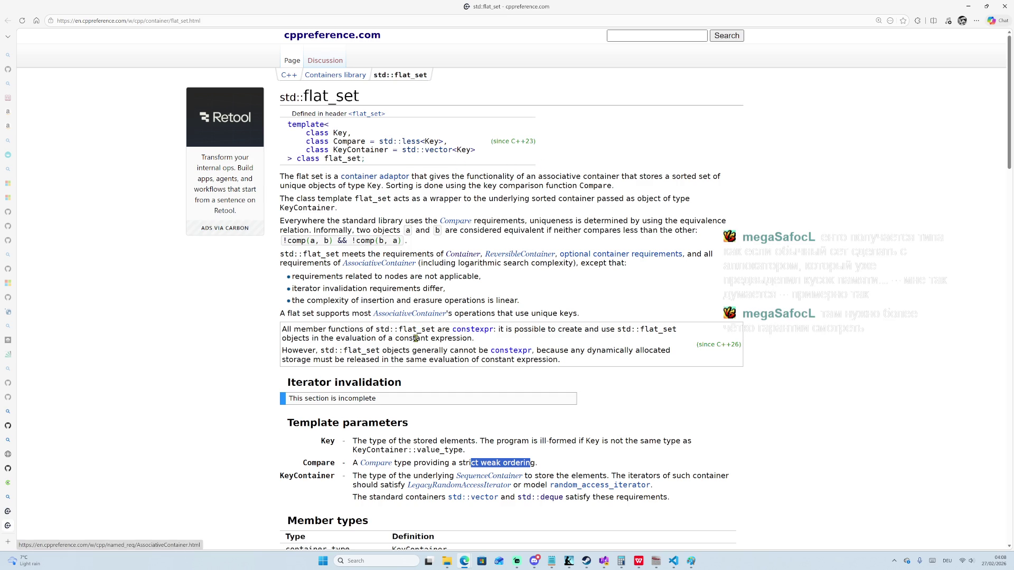
scroll(471, 355, down, 4)
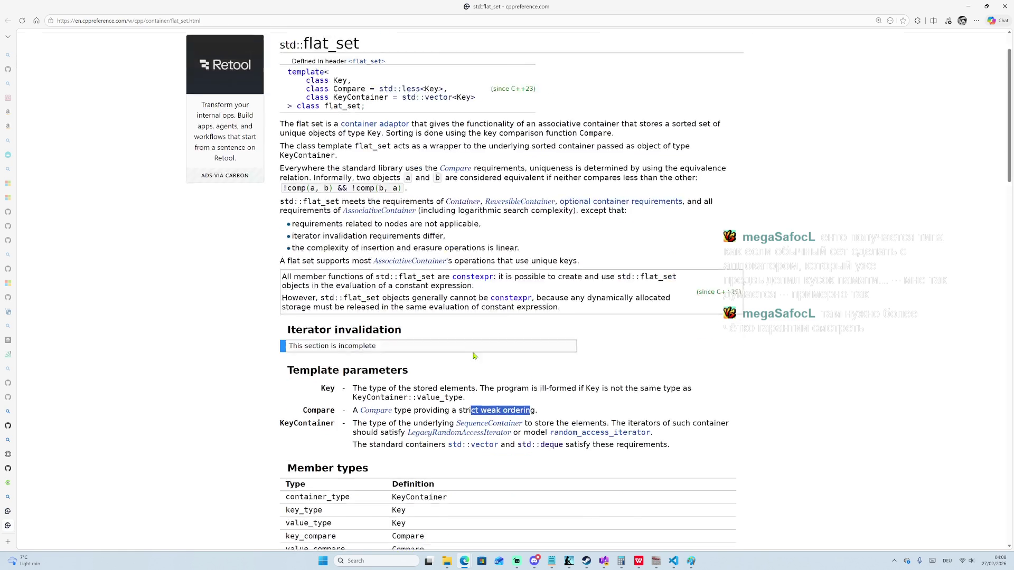
scroll(479, 354, up, 4)
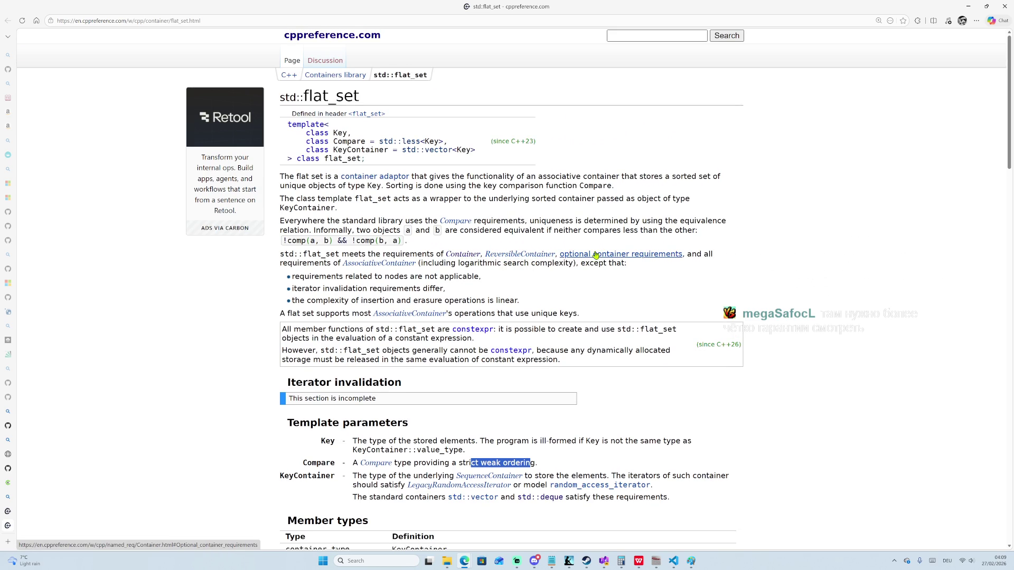
scroll(554, 277, down, 3)
scroll(553, 276, down, 6)
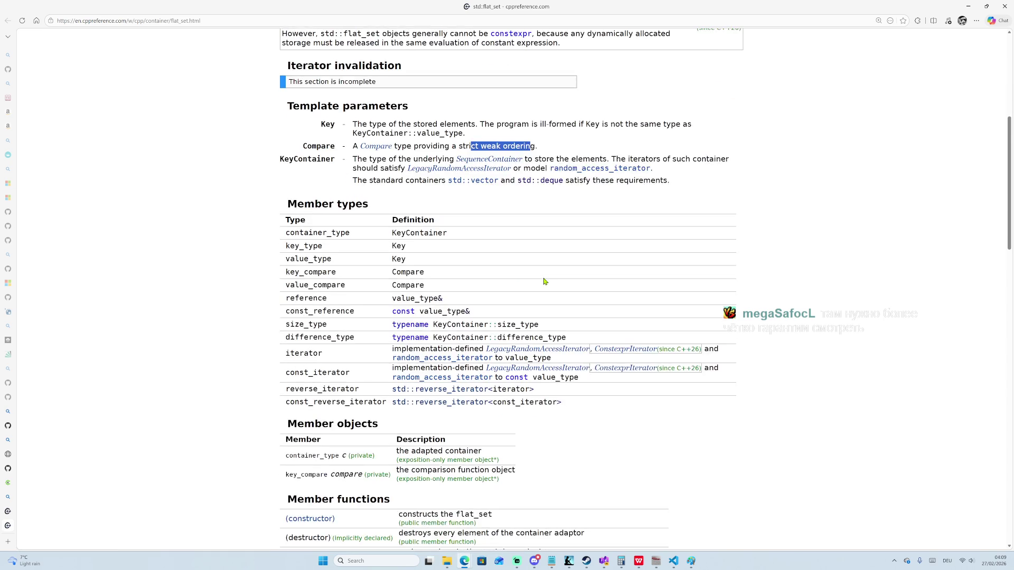
scroll(544, 281, down, 9)
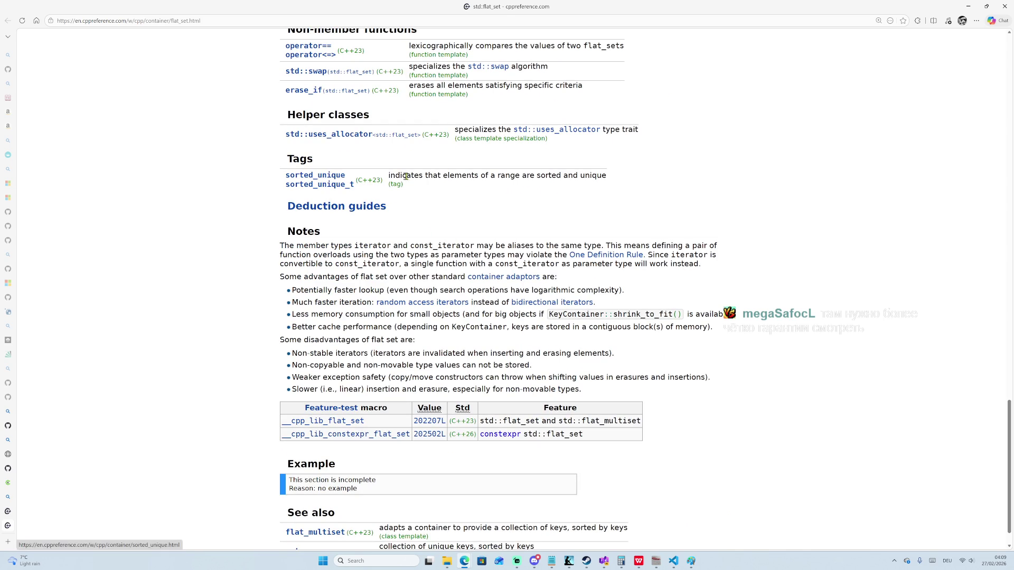
scroll(457, 206, up, 1)
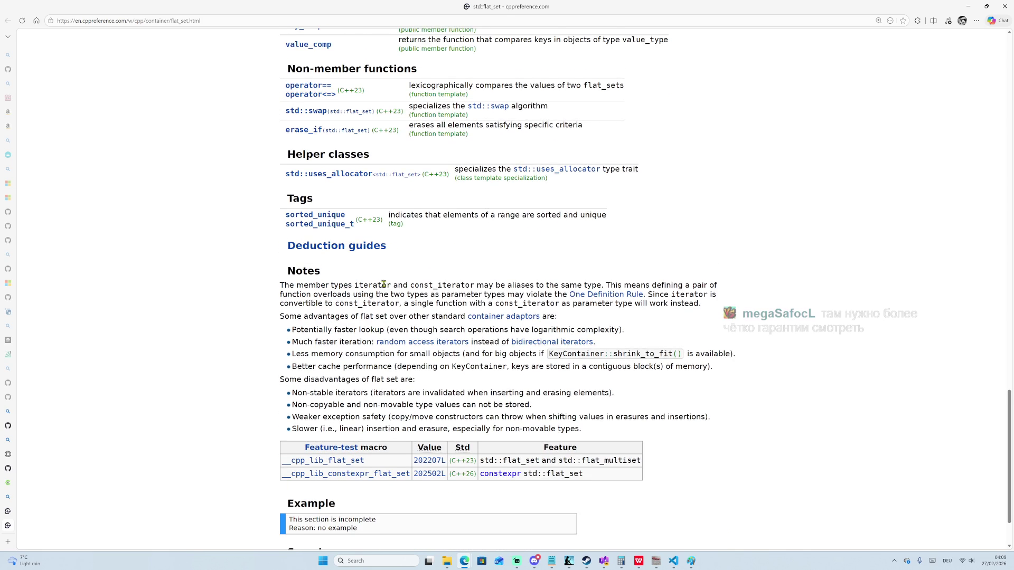
scroll(376, 290, up, 15)
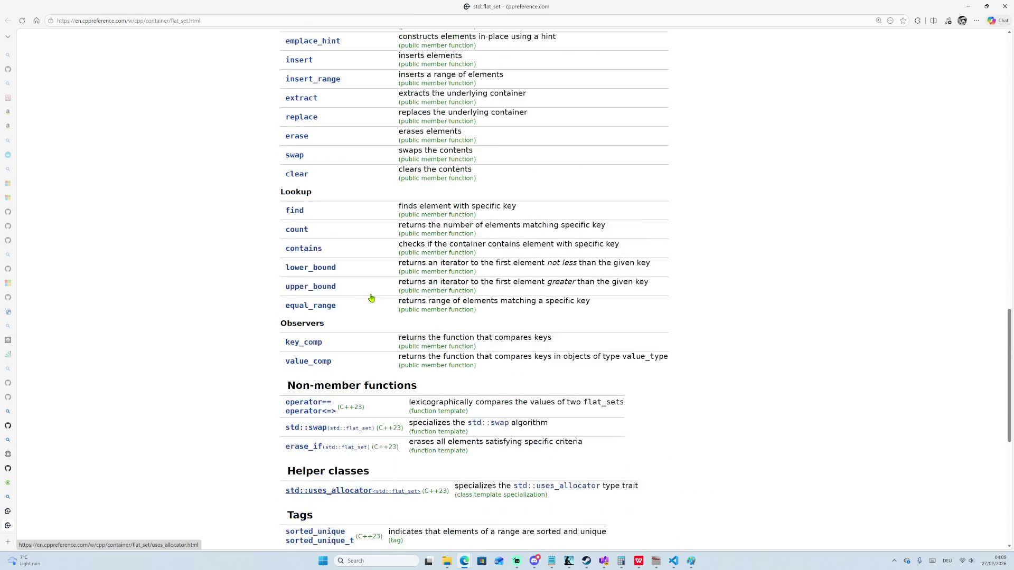
scroll(374, 292, up, 3)
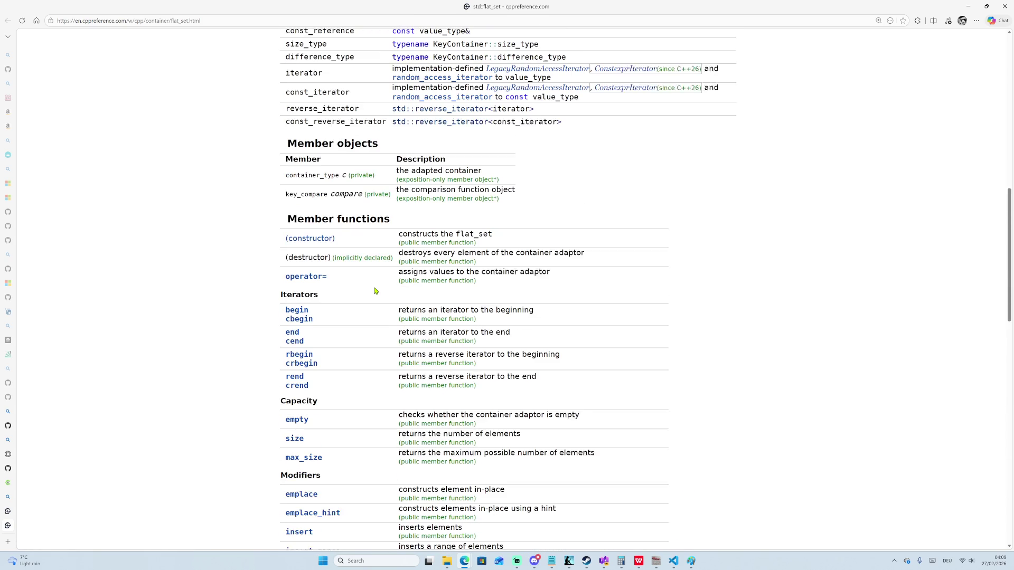
scroll(374, 290, down, 18)
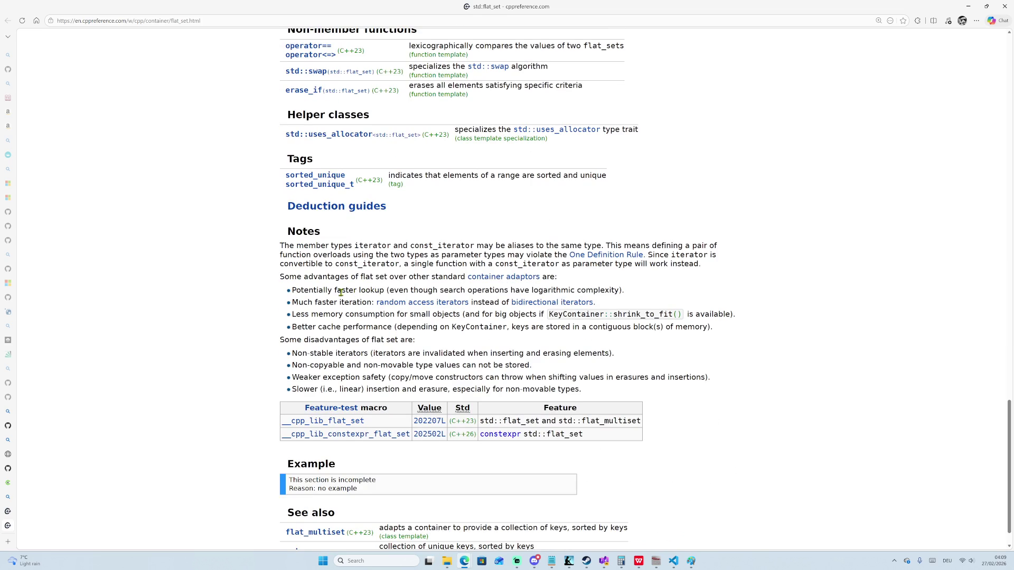
scroll(341, 292, down, 1)
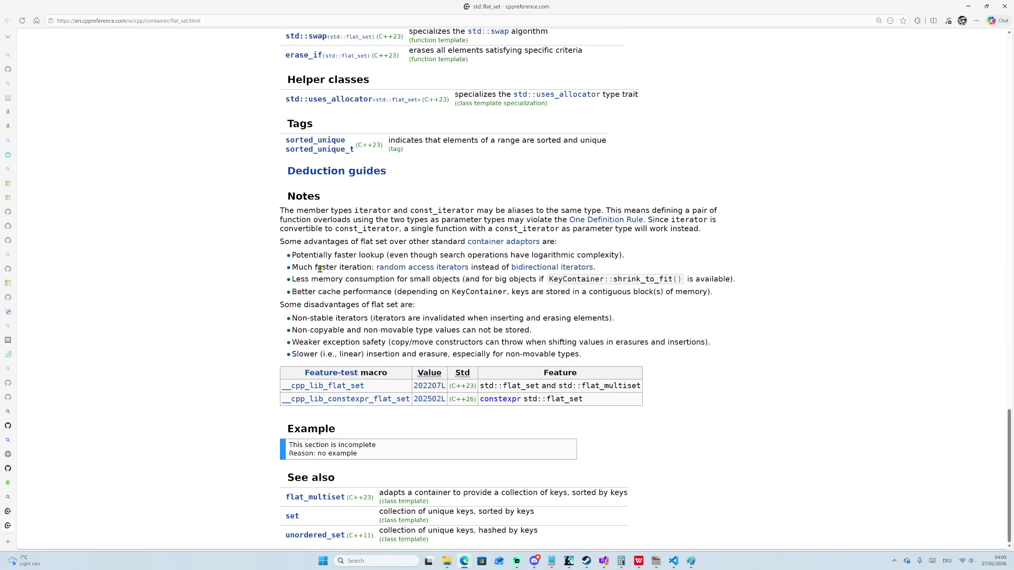
drag(418, 255, 571, 256)
mouse_move(303, 267)
mouse_down()
mouse_move(591, 268)
mouse_move(316, 279)
mouse_move(574, 280)
mouse_move(416, 282)
mouse_up()
click(314, 279)
drag(488, 280, 689, 279)
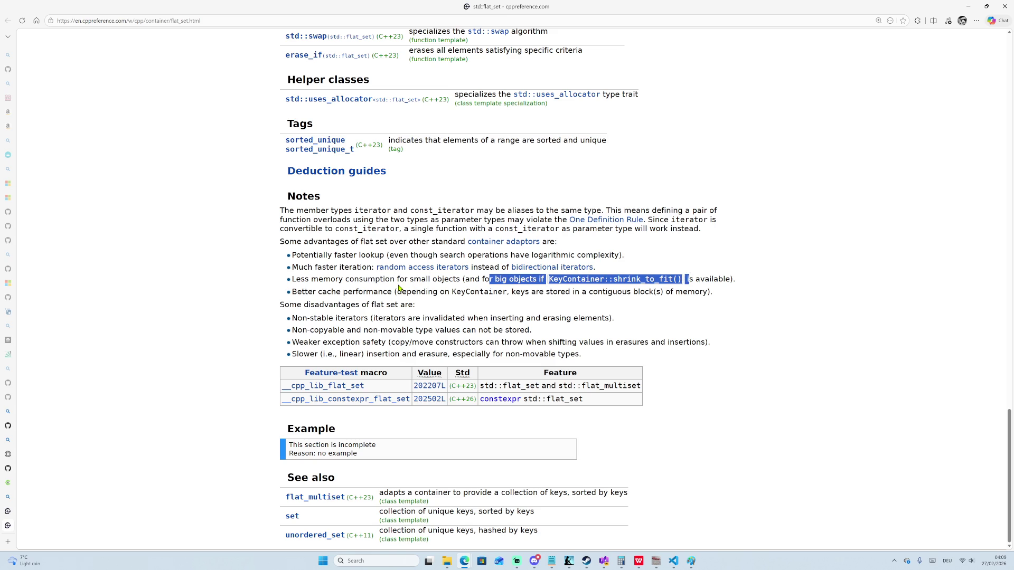
click(301, 290)
drag(295, 280, 512, 280)
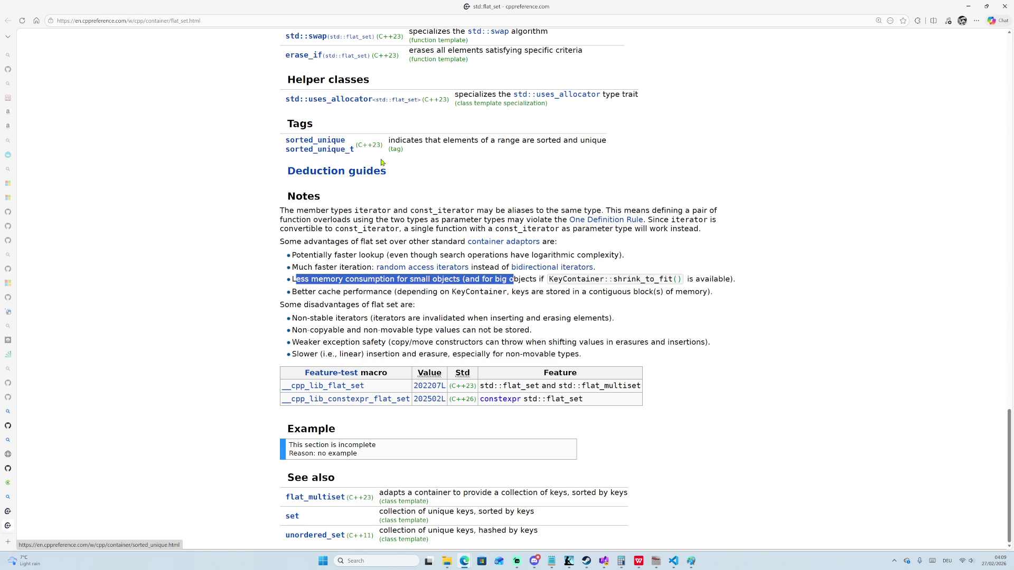
click(675, 258)
scroll(675, 259, up, 7)
scroll(779, 292, up, 15)
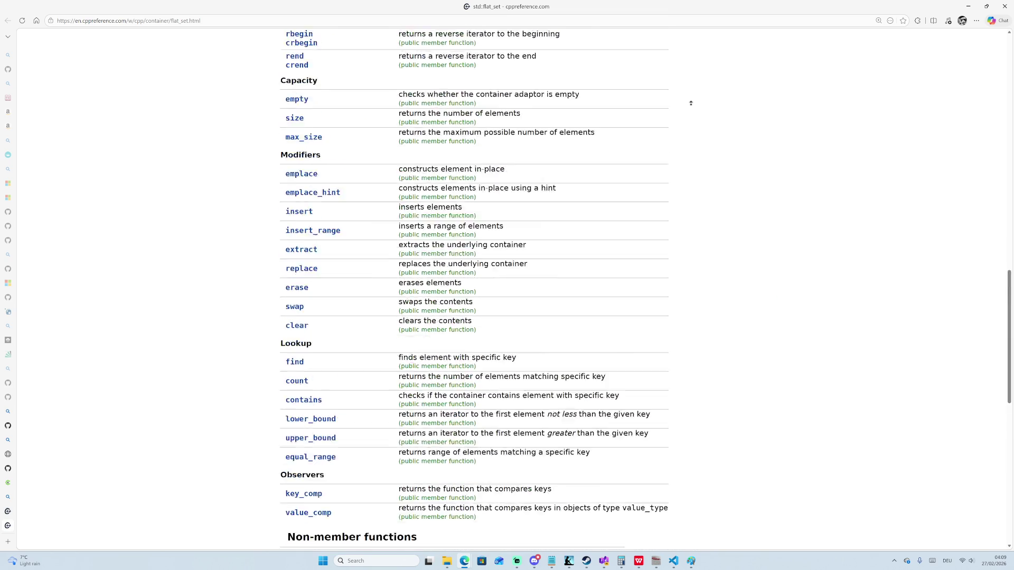
scroll(759, 152, up, 1)
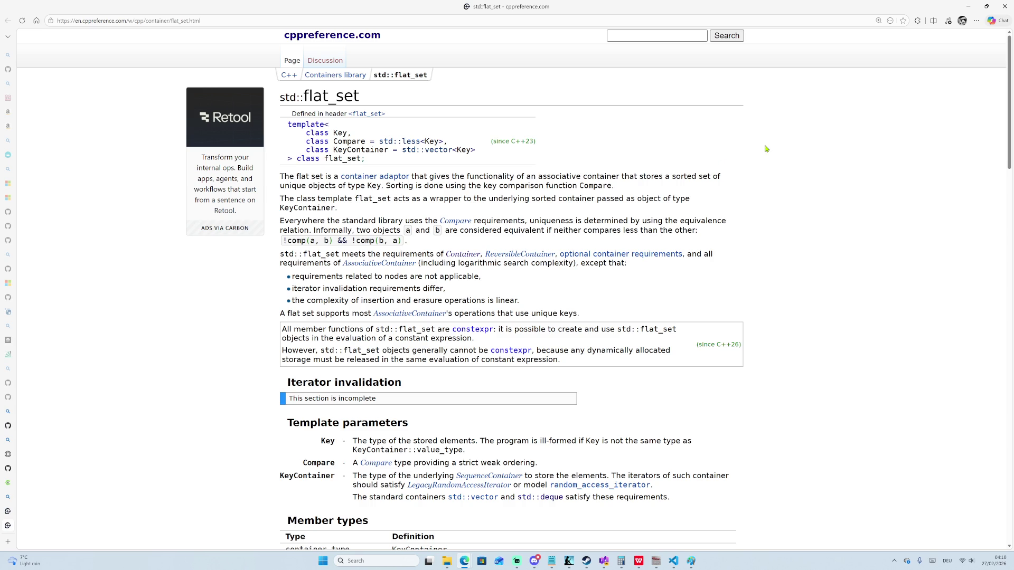
scroll(713, 95, down, 1)
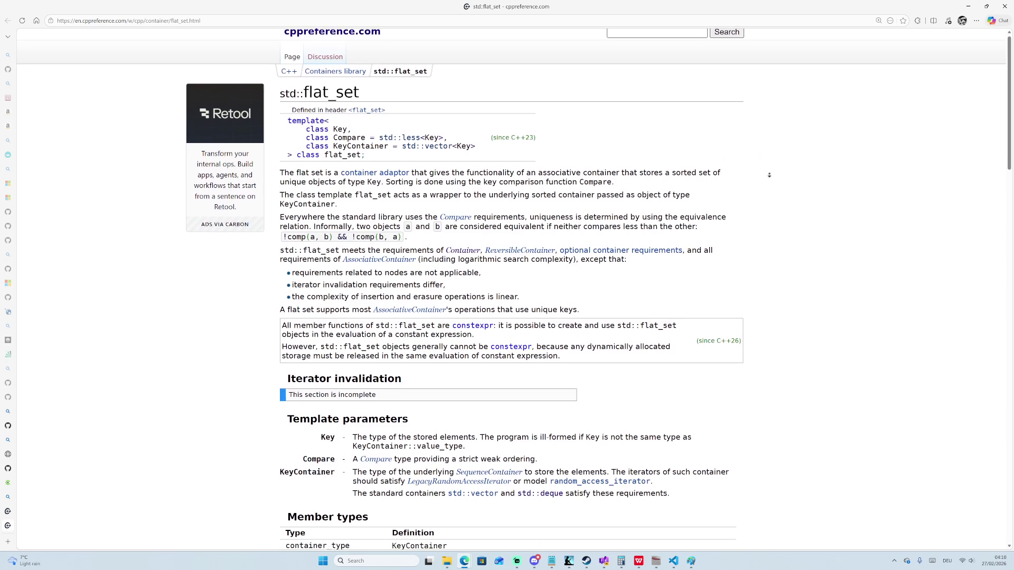
scroll(713, 96, up, 1)
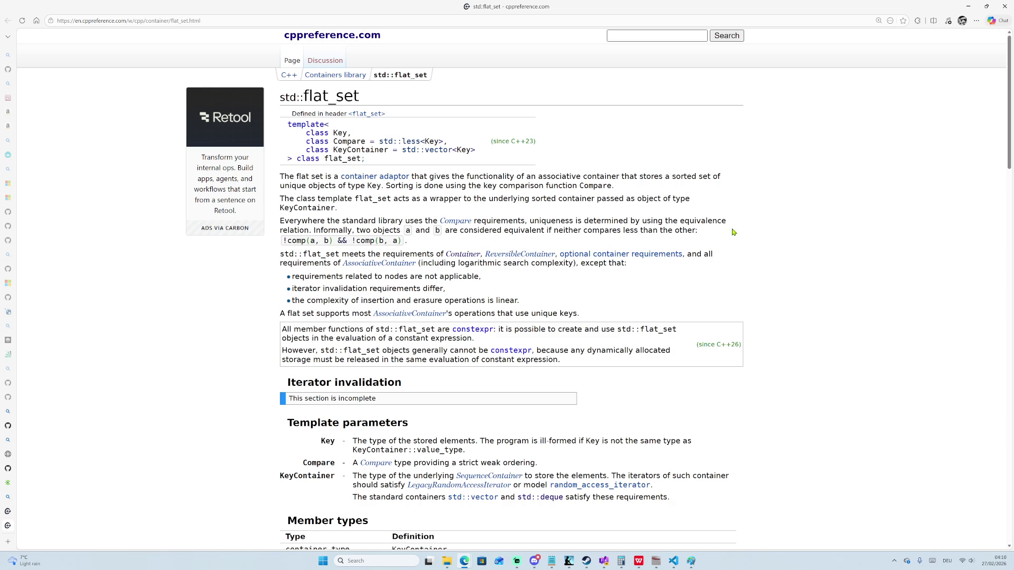
Open the <flat_set> header page and open four of its links in new tabs.
click(372, 117)
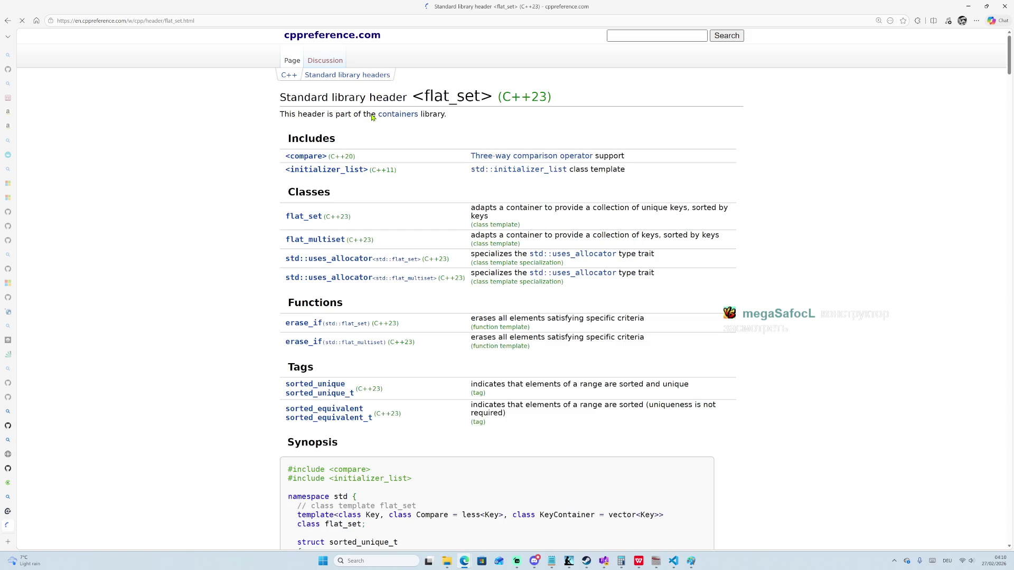
middle_click(418, 183)
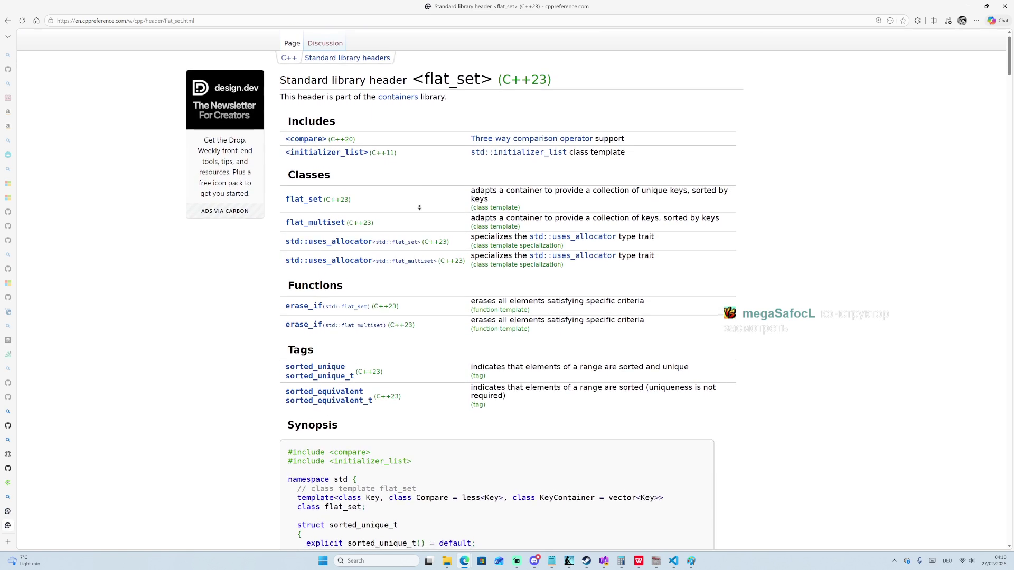
middle_click(419, 207)
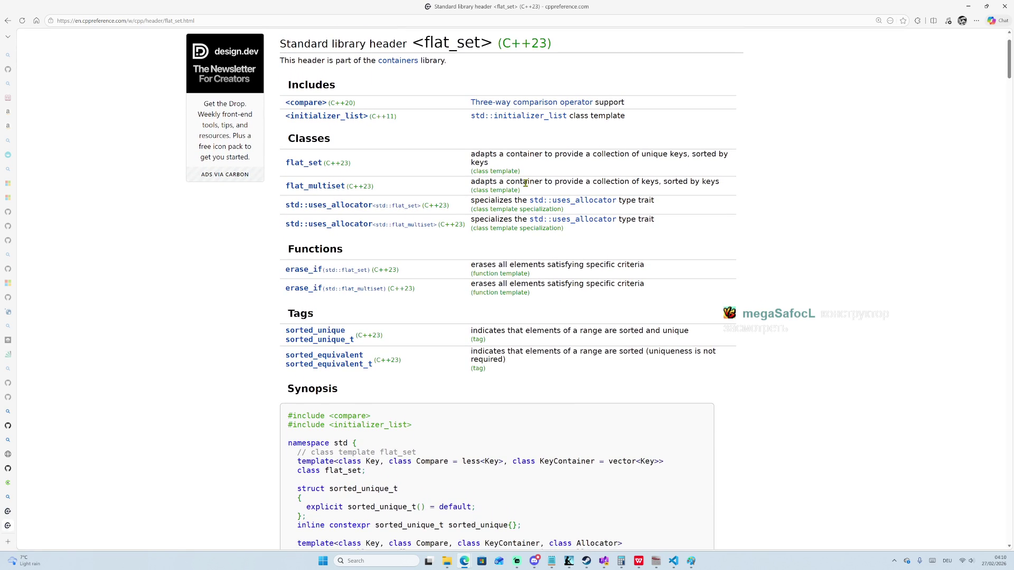
middle_click(426, 187)
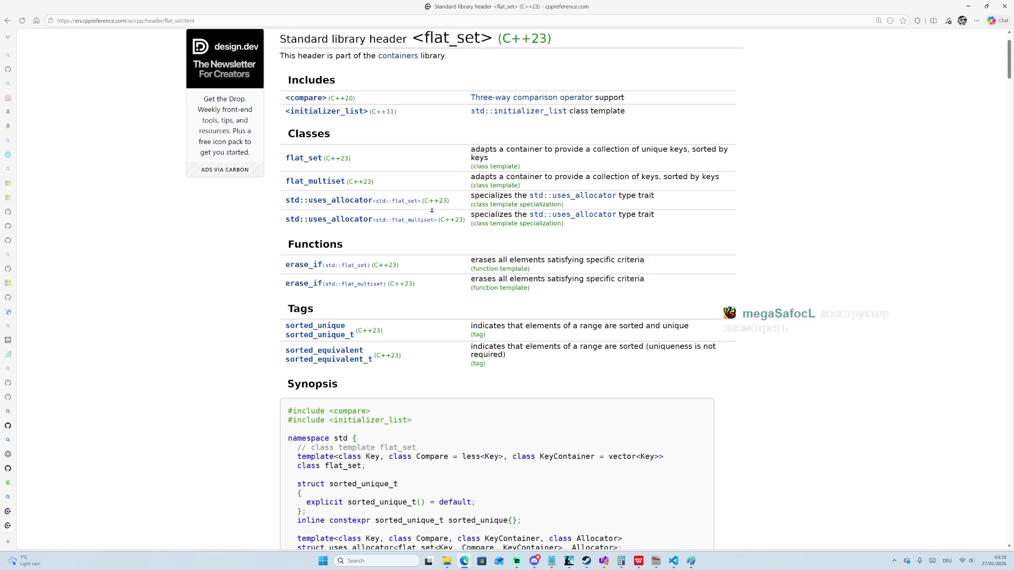
middle_click(432, 211)
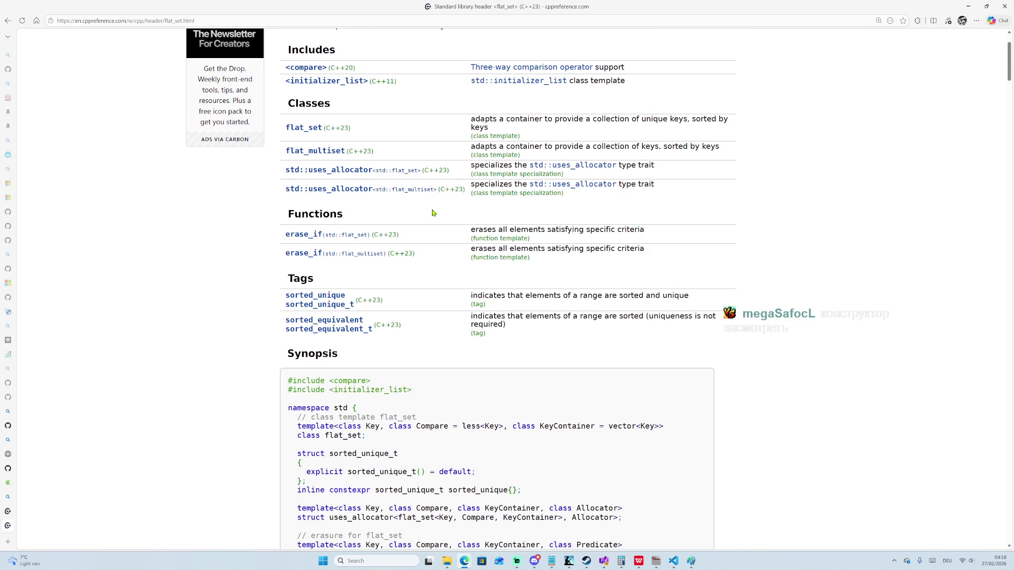
Read the header page's flat_set description, highlighting the word 'keys'.
scroll(430, 232, down, 1)
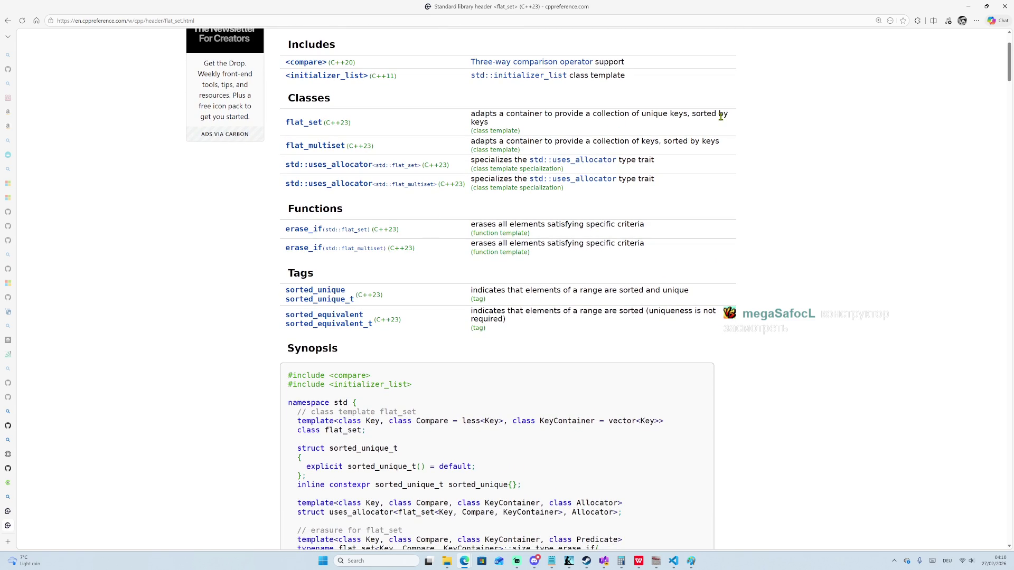
drag(470, 121, 504, 127)
scroll(407, 258, down, 2)
scroll(321, 247, down, 4)
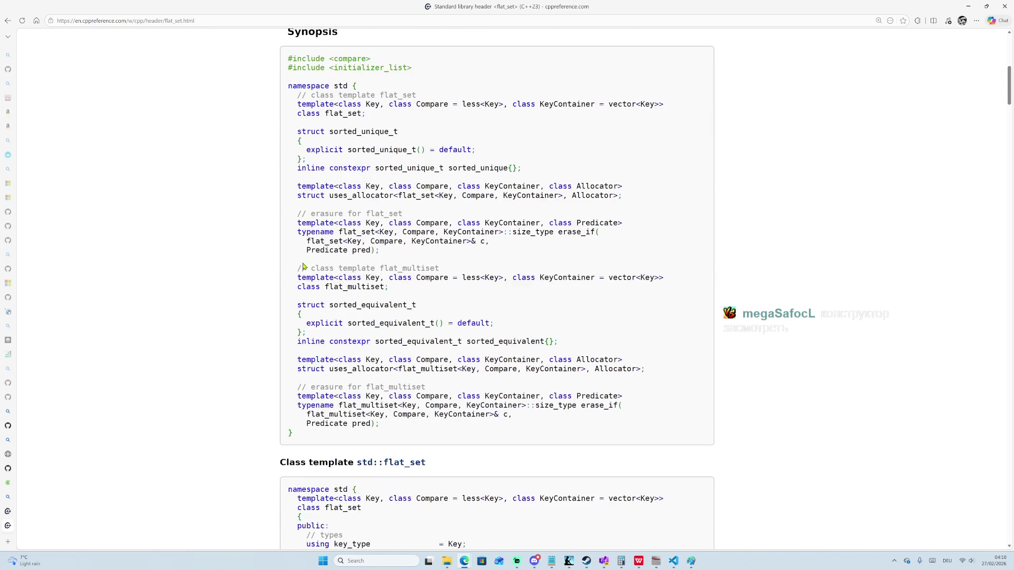
scroll(249, 317, up, 8)
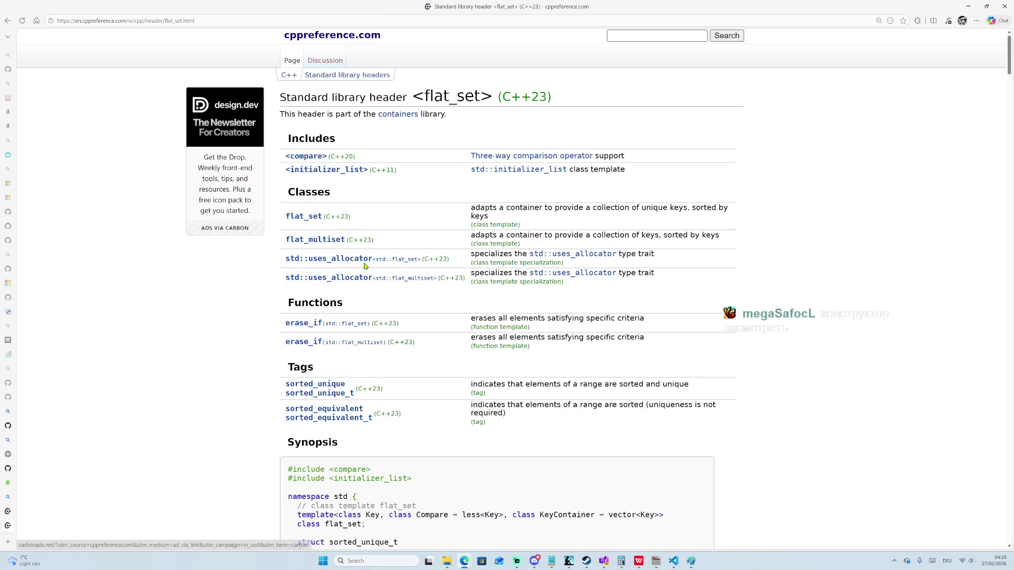
scroll(309, 243, down, 7)
scroll(320, 237, up, 7)
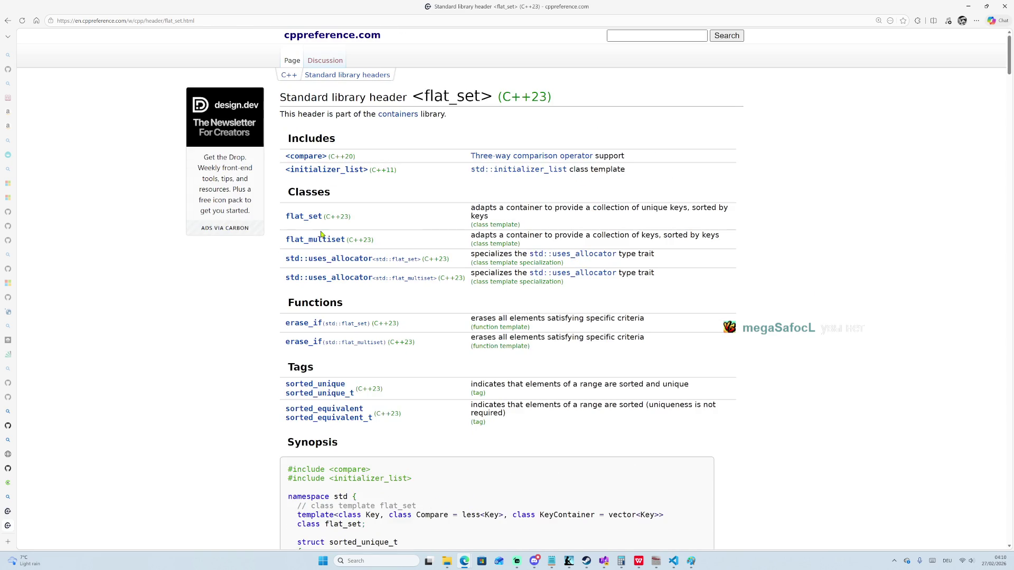
Open the std::flat_set class page and scroll down toward its member types.
click(304, 217)
scroll(379, 315, down, 4)
scroll(378, 314, down, 4)
Open the flat_set constructor page and scroll through overloads (1) to (16).
click(314, 362)
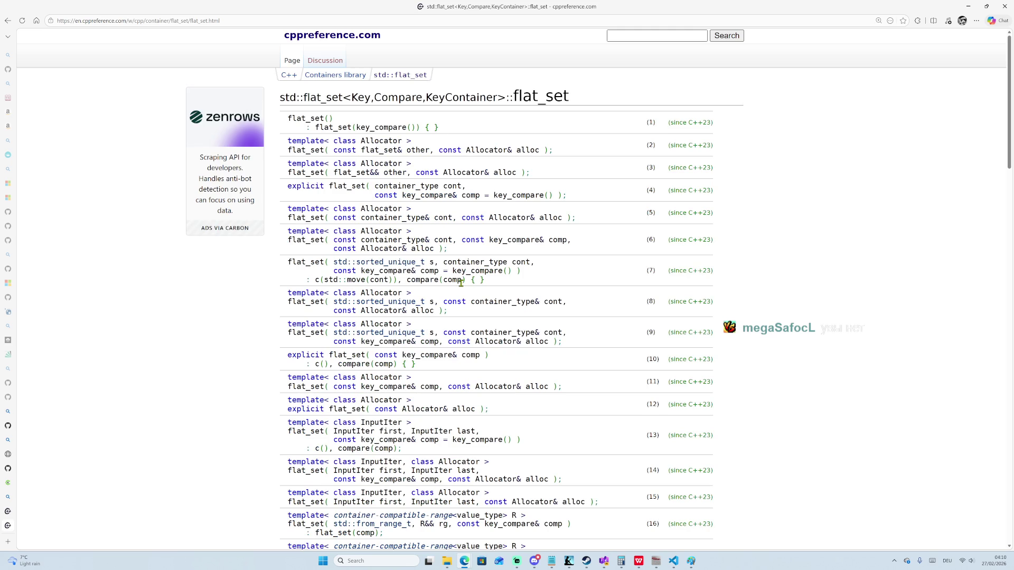
scroll(460, 283, down, 10)
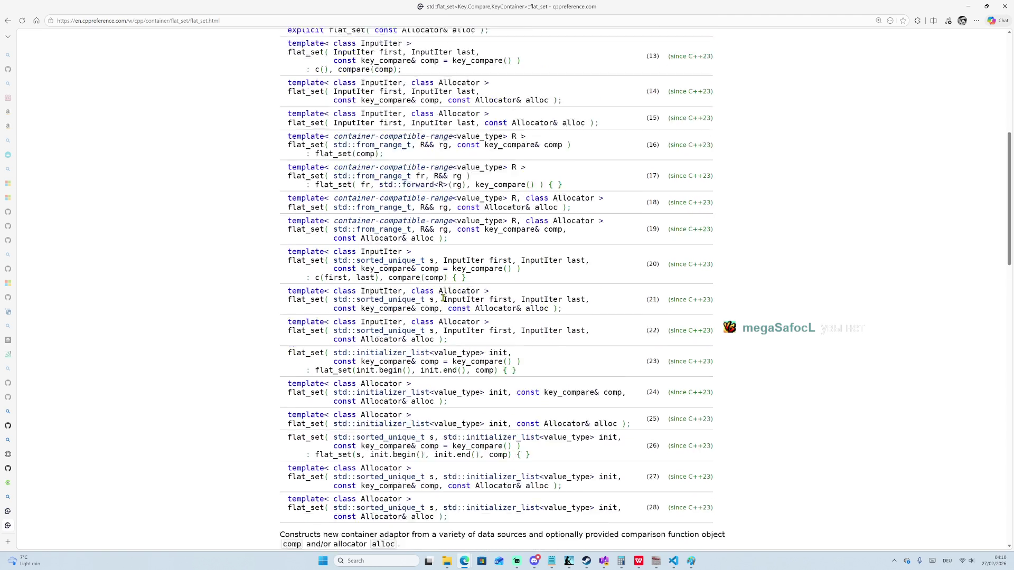
scroll(440, 303, down, 2)
Scroll back to the top, then bring GPU Zen 4 in Kindle to the front.
scroll(427, 343, up, 10)
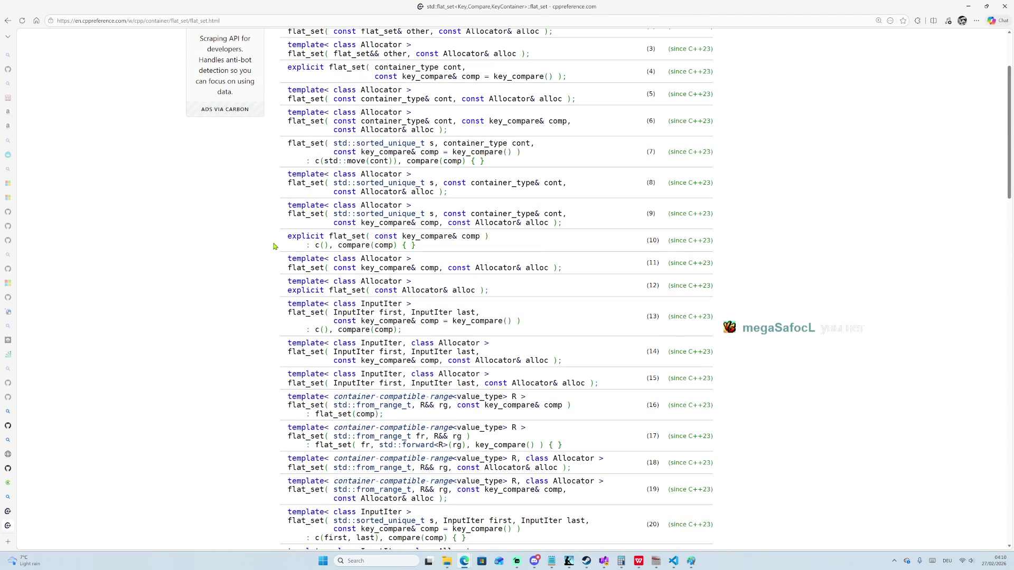
scroll(282, 268, up, 3)
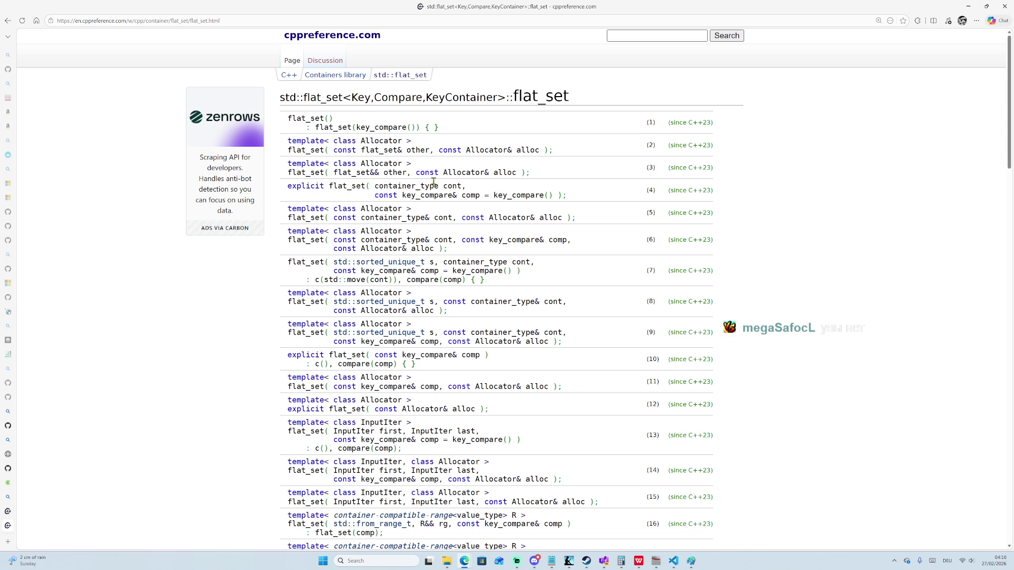
mouse_move(678, 567)
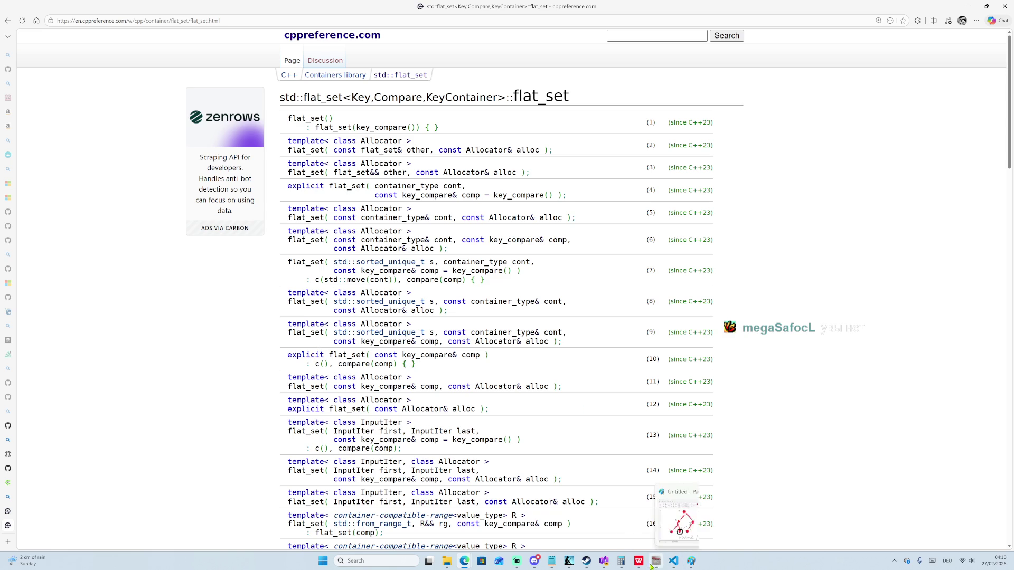
click(570, 561)
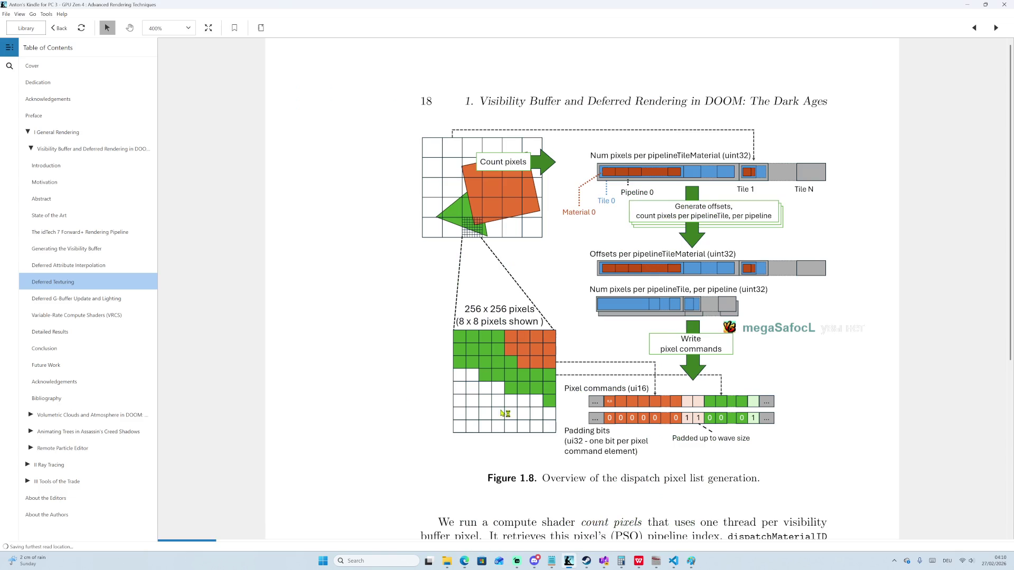
Scroll forward through the Deferred Texturing pages of GPU Zen 4.
scroll(440, 343, down, 5)
scroll(445, 343, down, 15)
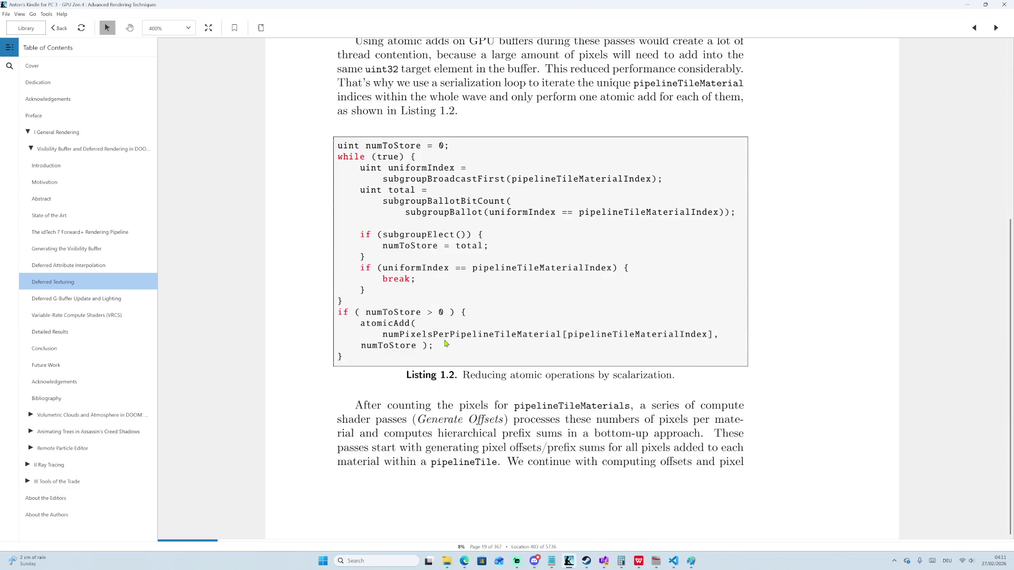
scroll(445, 343, down, 1)
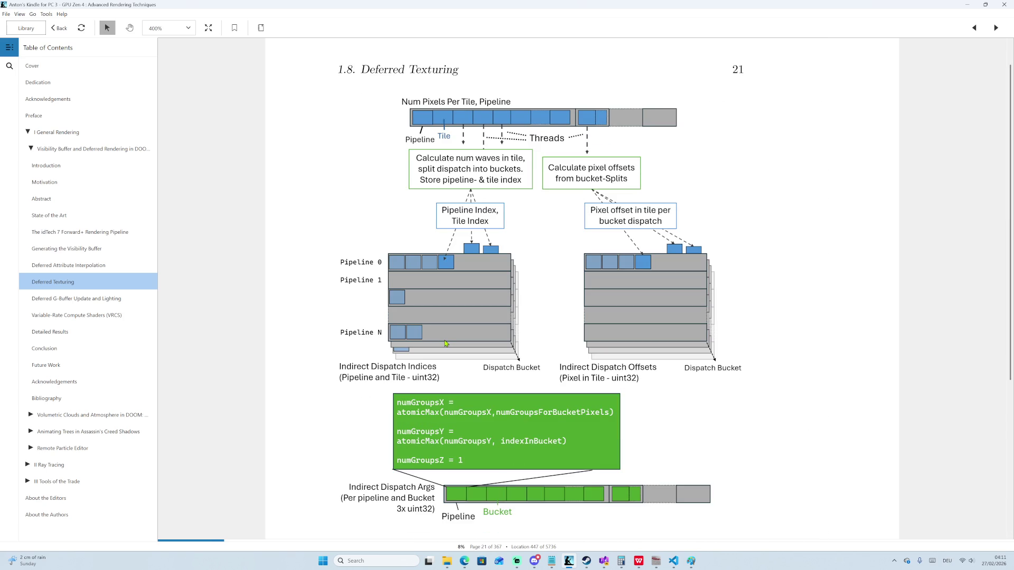
scroll(445, 343, down, 9)
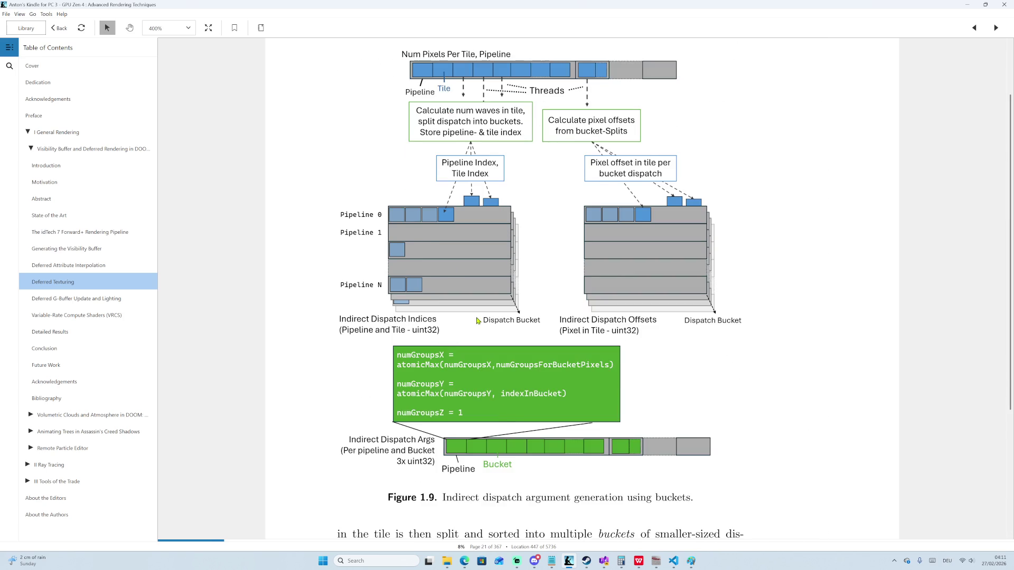
scroll(487, 368, down, 20)
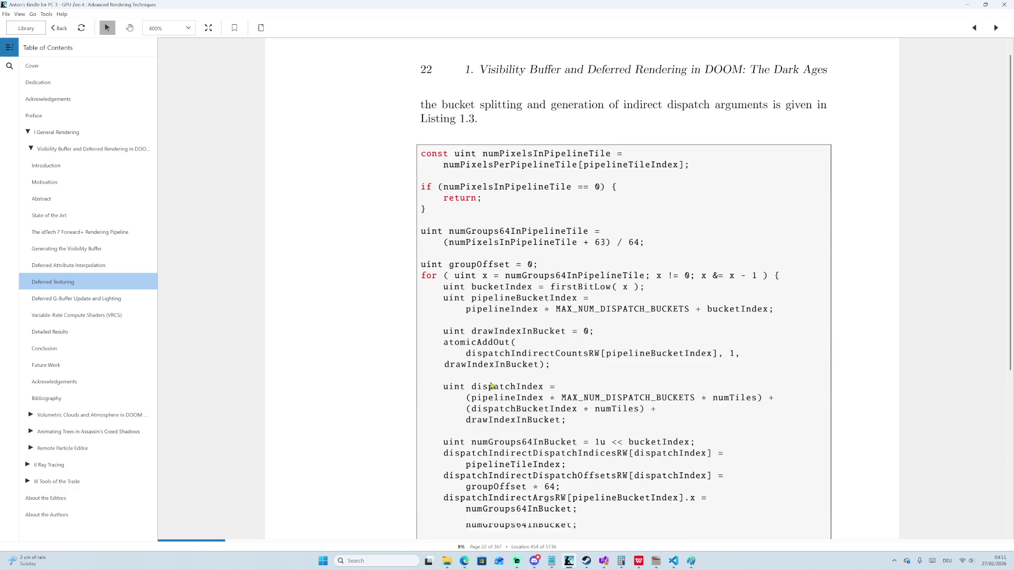
scroll(487, 385, down, 20)
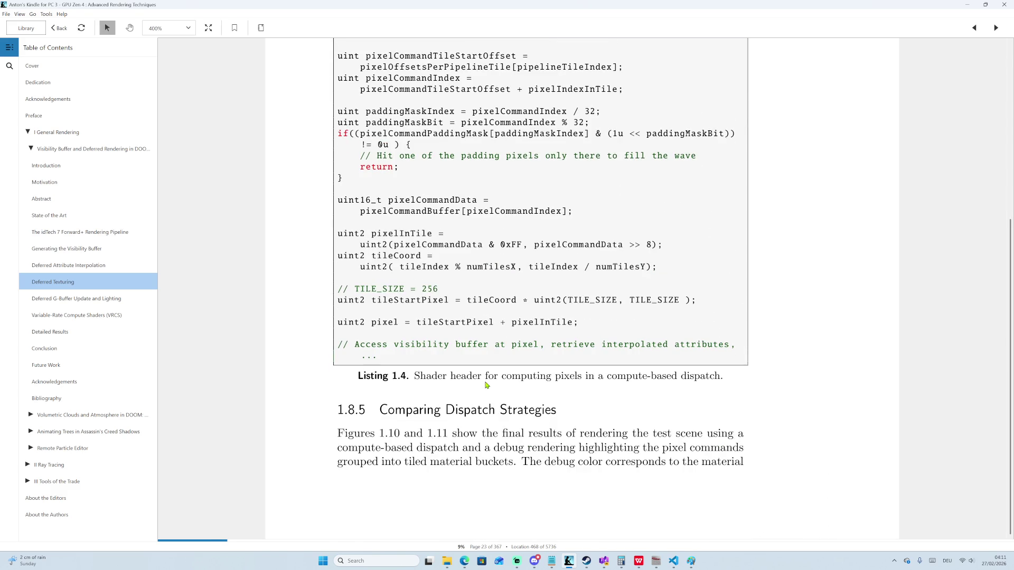
scroll(487, 385, down, 20)
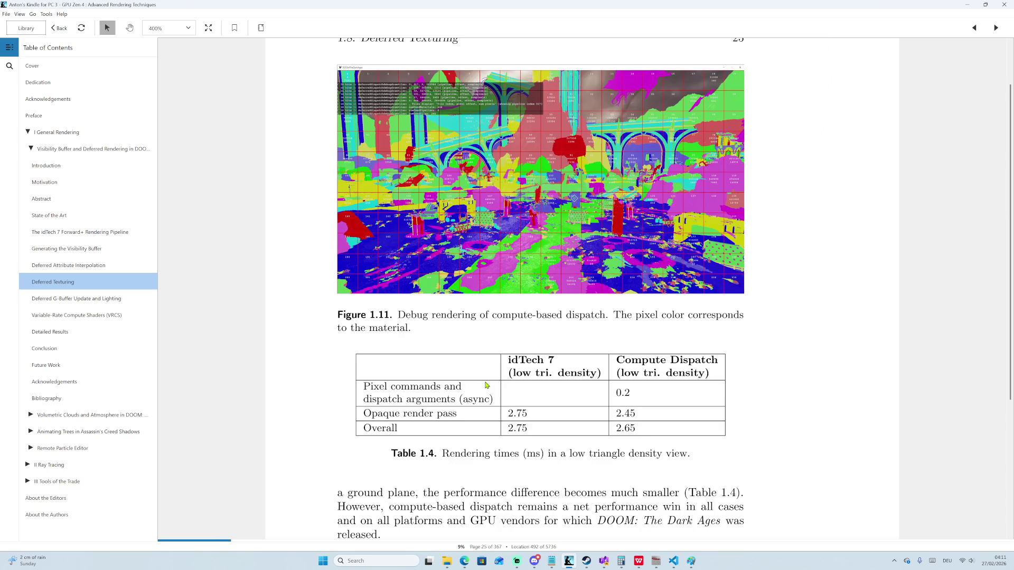
scroll(487, 385, down, 20)
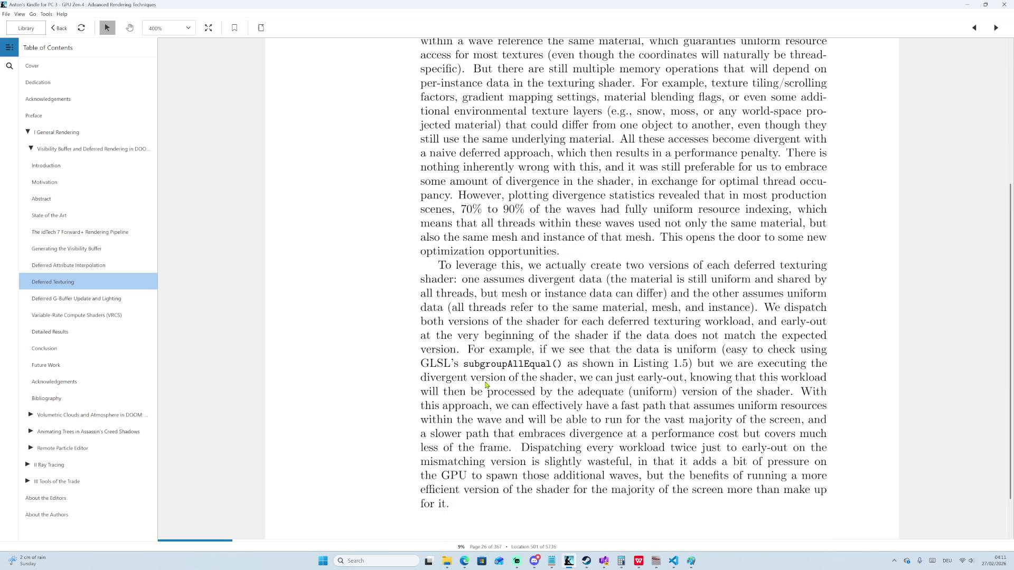
Scroll back briefly, then jump to section 1.9 Deferred G-Buffer Update and Lighting on page 27.
scroll(390, 368, up, 20)
scroll(383, 362, up, 15)
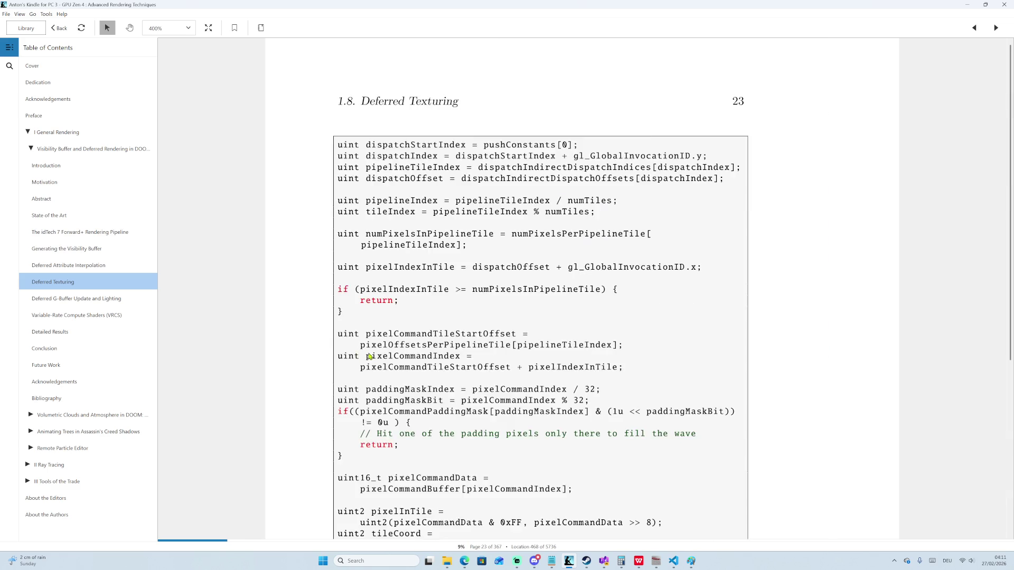
scroll(379, 357, up, 20)
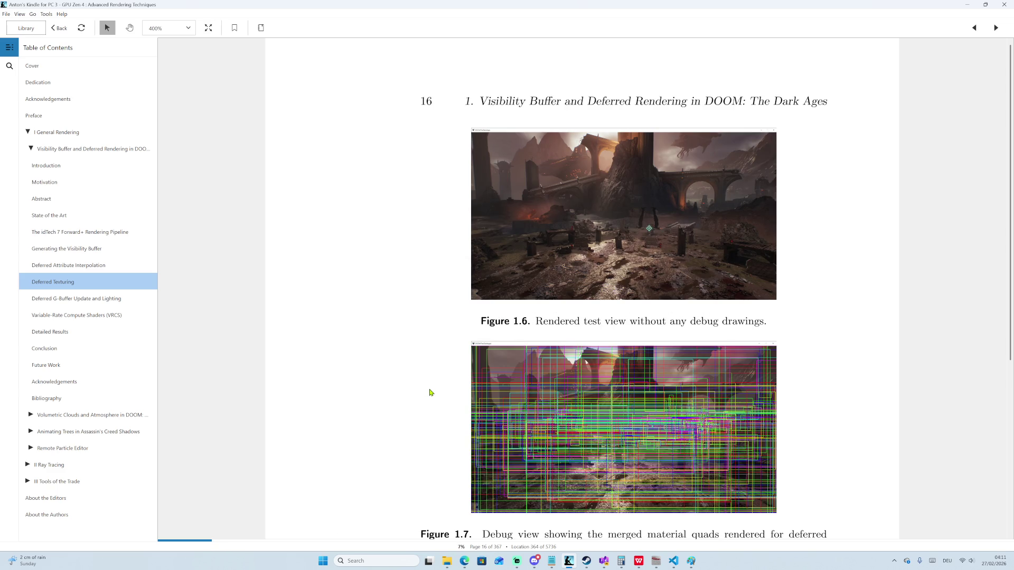
scroll(324, 276, up, 5)
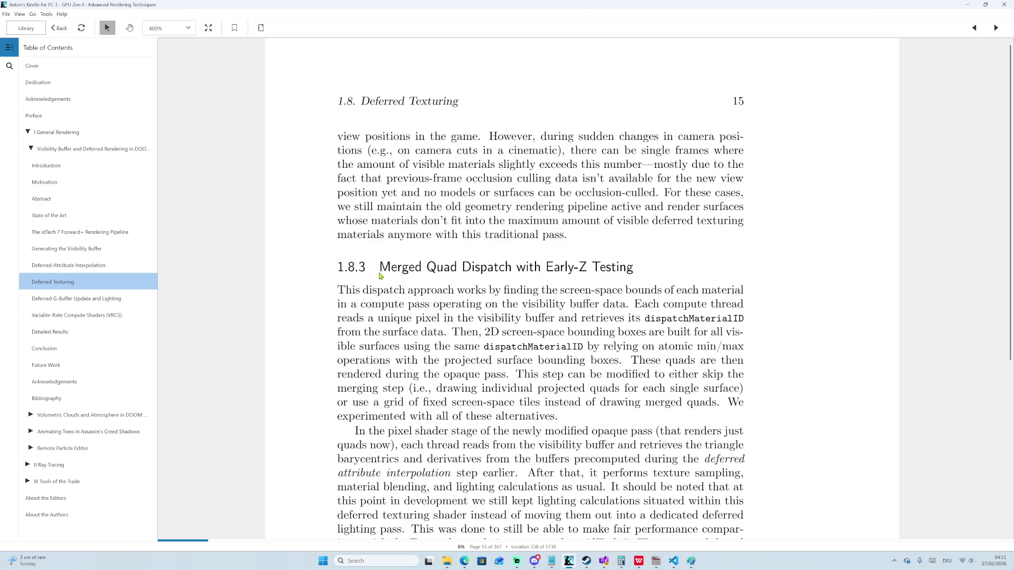
scroll(413, 288, down, 2)
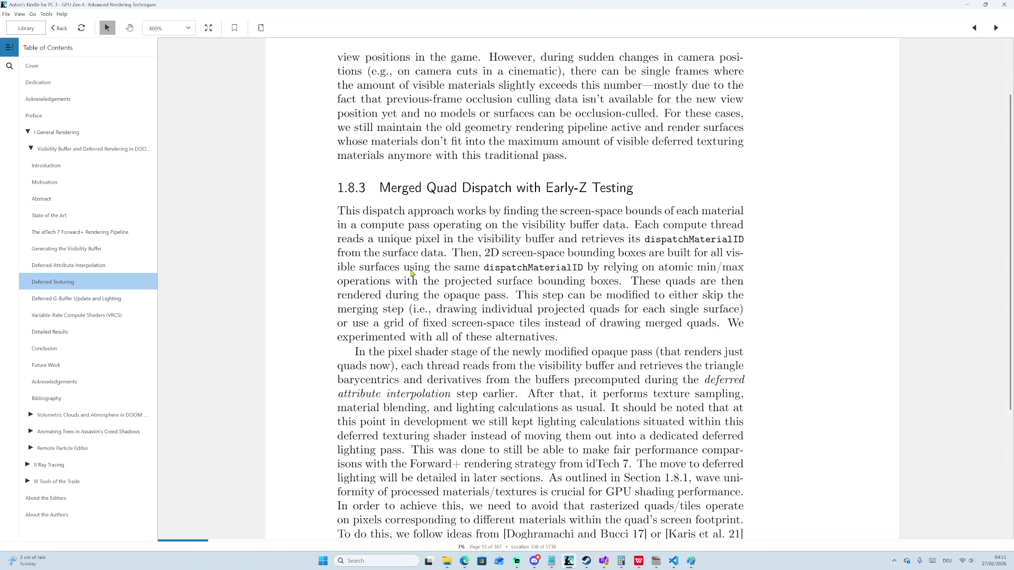
click(69, 300)
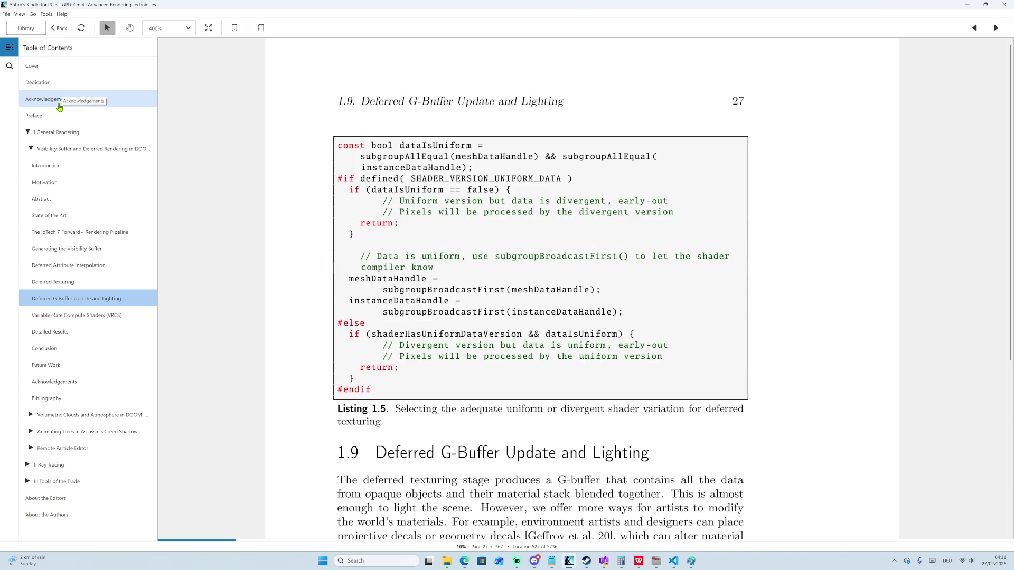
Visit the Dedication, Cover, Acknowledgements and Preface, then scroll down to Contents page v.
click(55, 84)
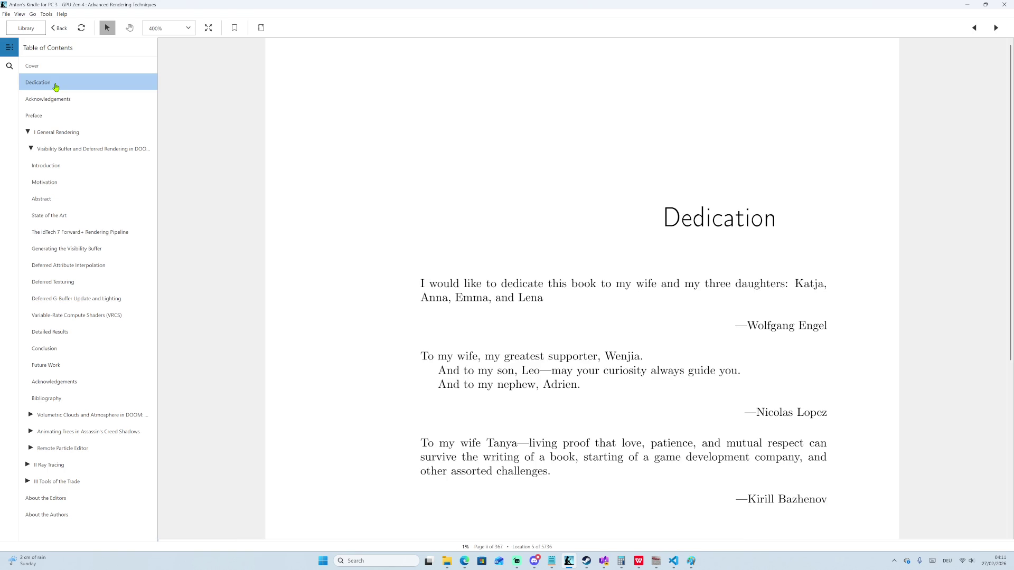
click(83, 74)
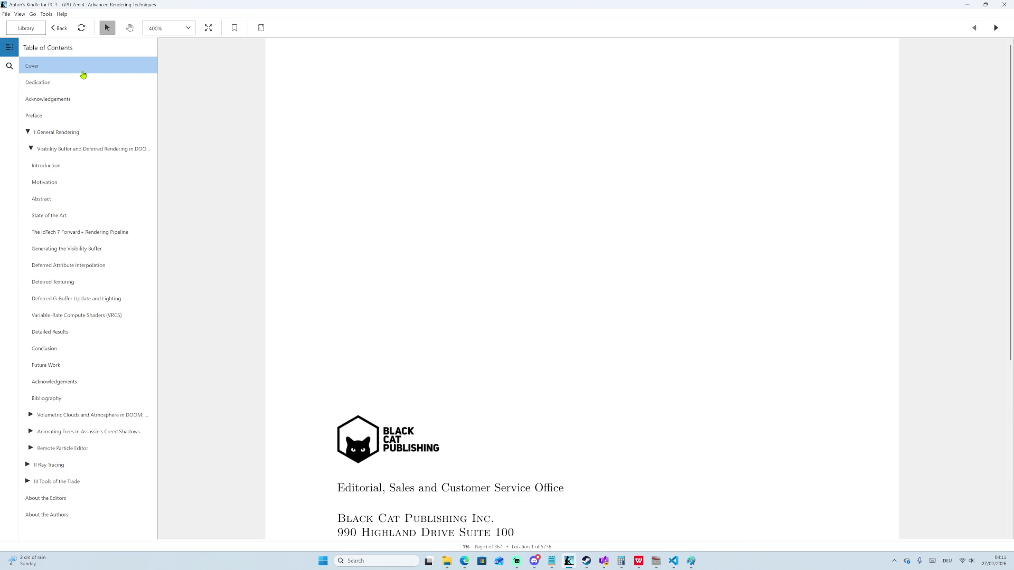
click(75, 99)
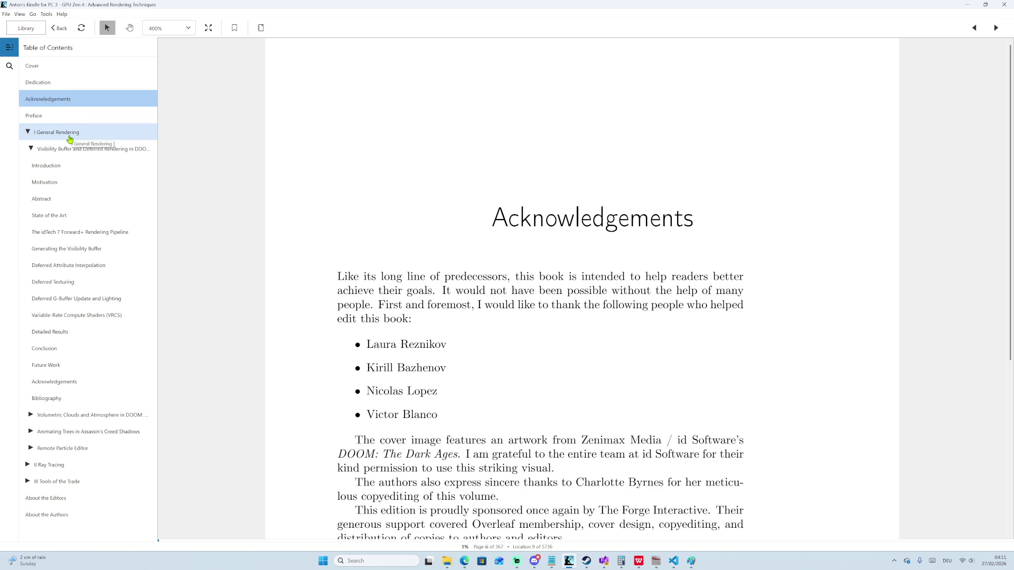
click(61, 67)
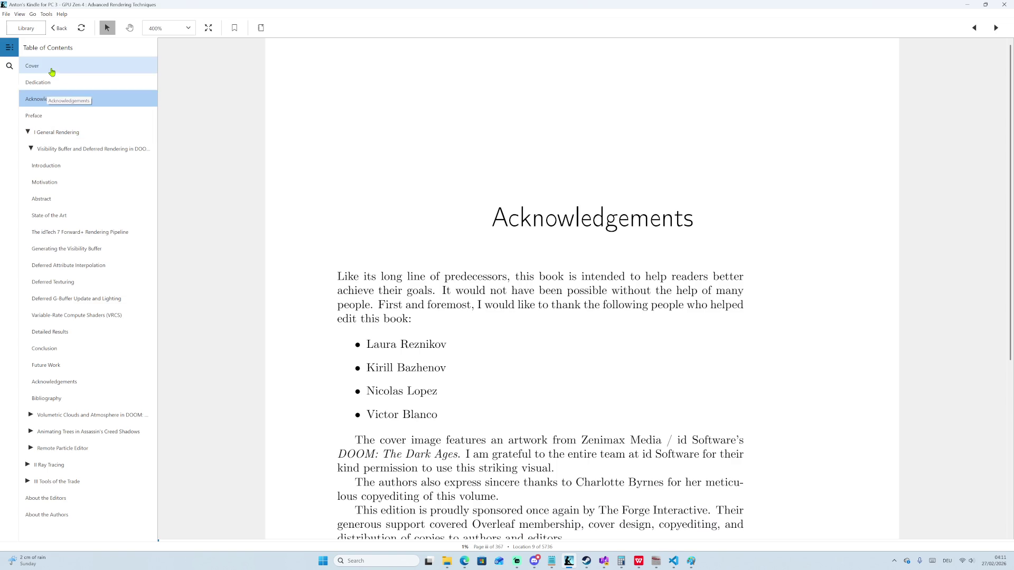
click(121, 112)
scroll(481, 367, down, 10)
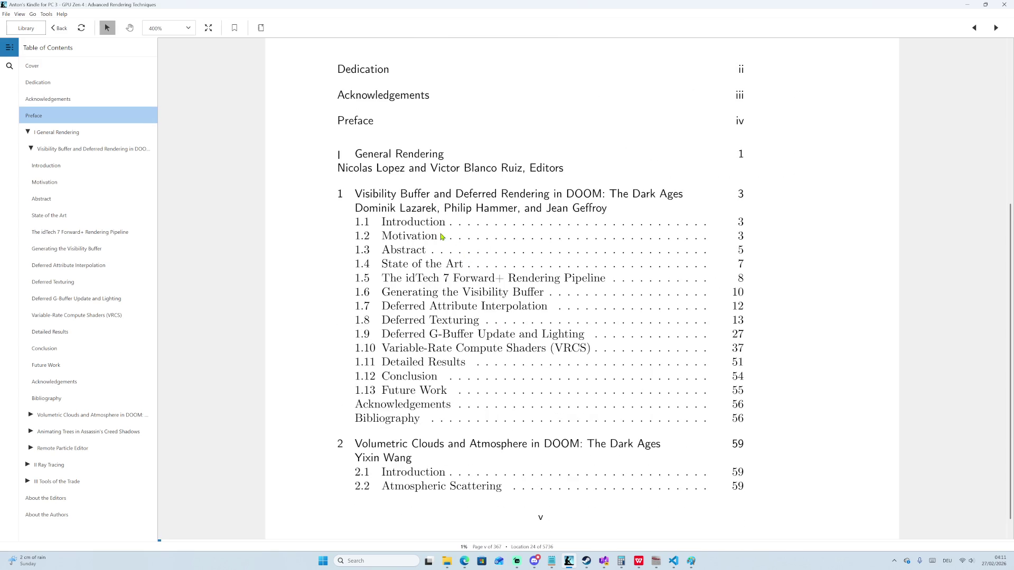
Select chapter 1's contents lines through section 1.9, then scroll on to contents page vii.
mouse_move(355, 193)
mouse_down()
mouse_move(549, 332)
mouse_move(565, 420)
mouse_move(572, 408)
mouse_move(451, 349)
mouse_move(338, 194)
mouse_up()
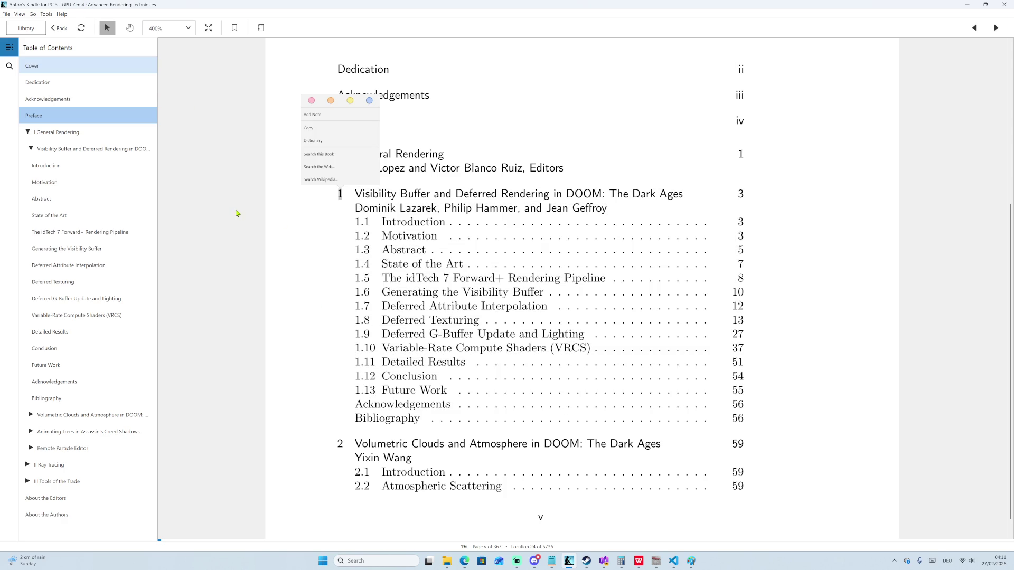
mouse_move(382, 194)
mouse_down()
mouse_move(533, 320)
mouse_move(599, 336)
mouse_move(677, 389)
mouse_up()
scroll(712, 434, down, 1)
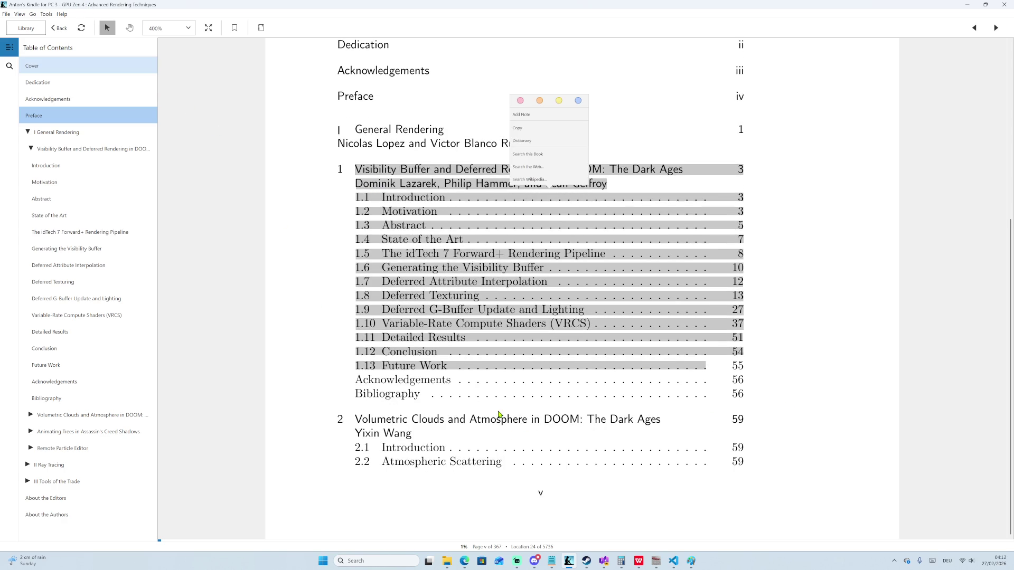
scroll(500, 415, down, 1)
scroll(495, 404, up, 2)
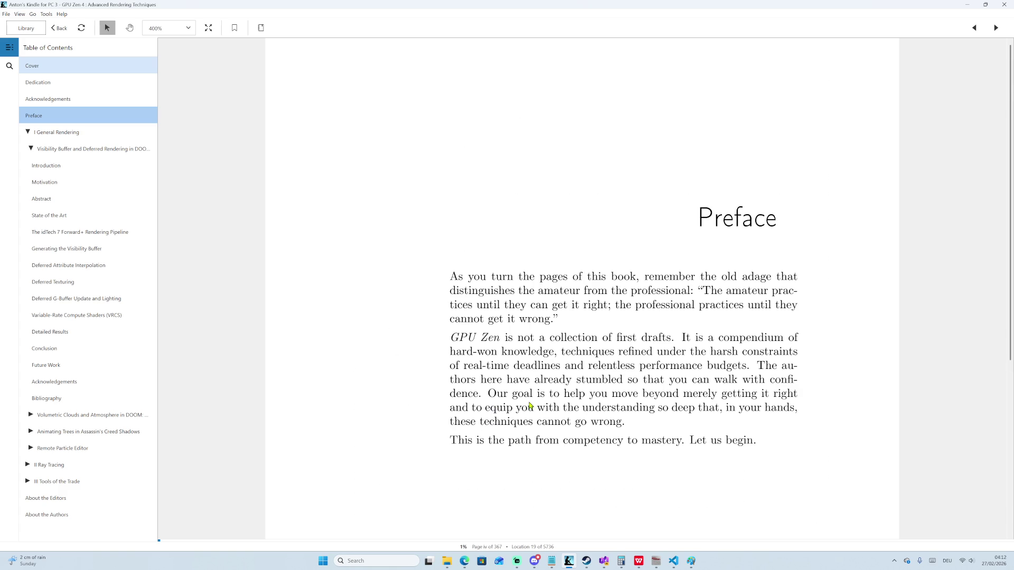
scroll(536, 403, down, 3)
scroll(540, 401, down, 8)
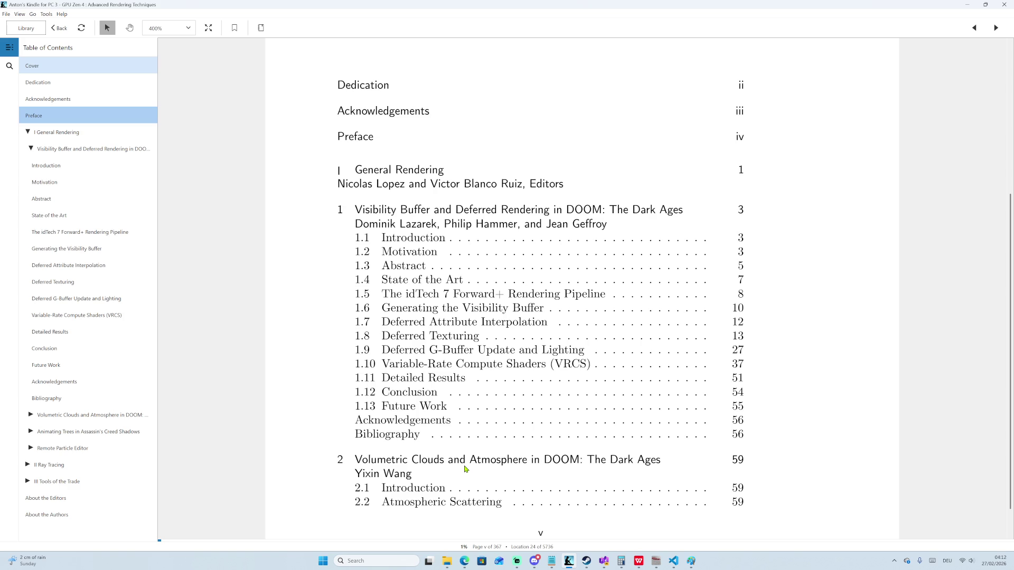
scroll(450, 486, down, 3)
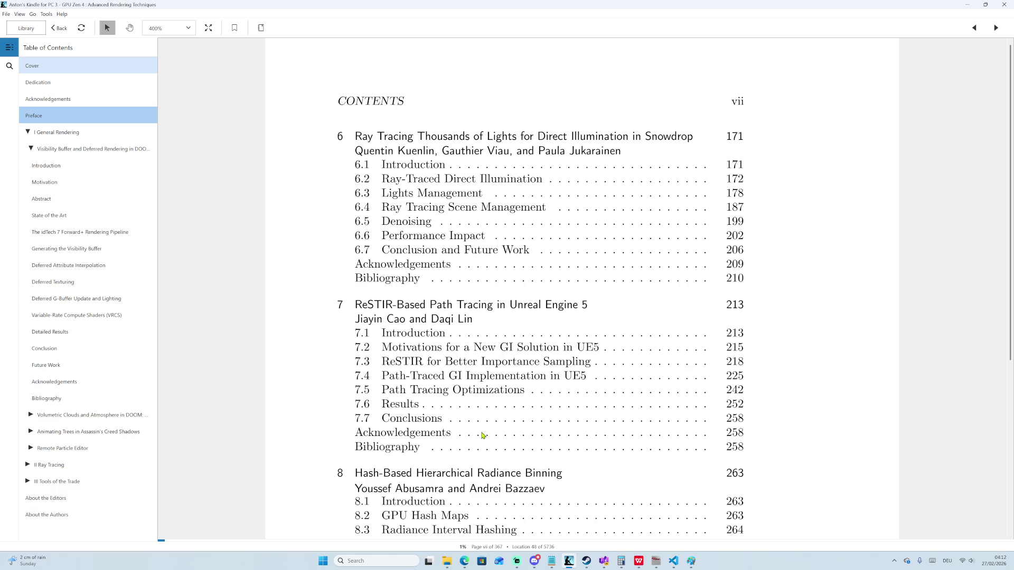
Scroll through contents pages vi–viii past About the Authors to chapter 11's opening page 323.
scroll(432, 320, down, 3)
scroll(438, 333, down, 2)
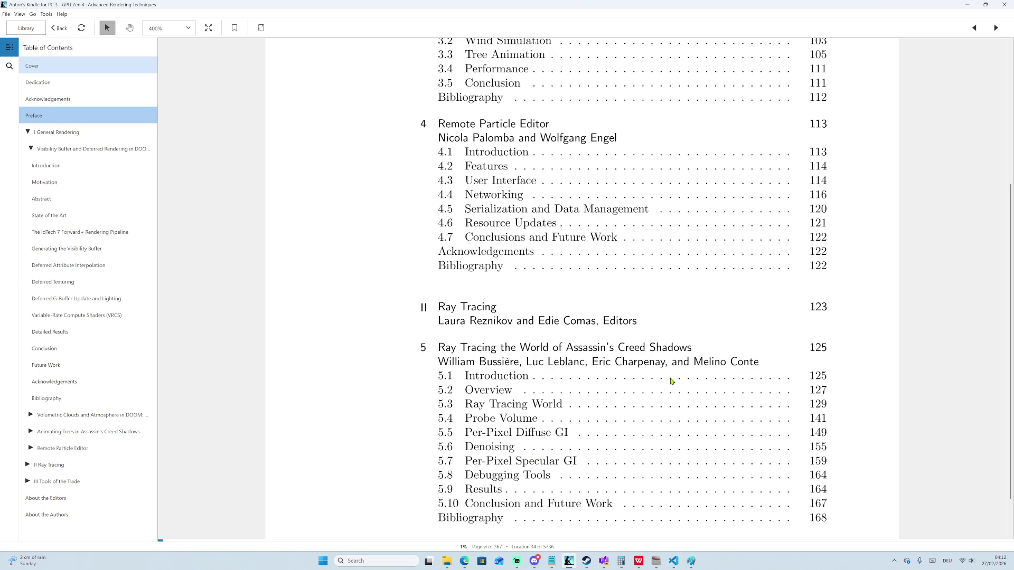
scroll(494, 353, down, 1)
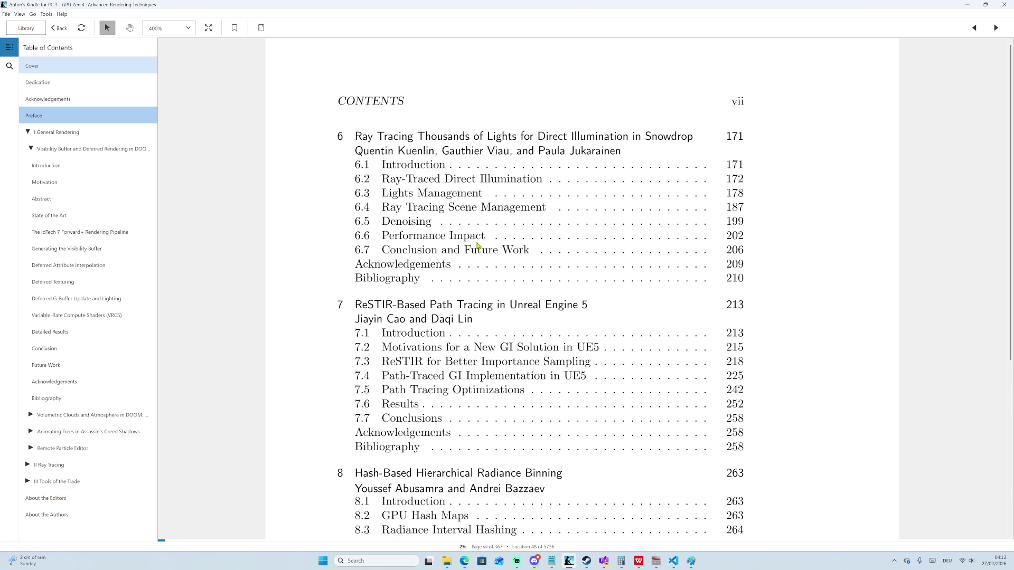
scroll(447, 234, down, 1)
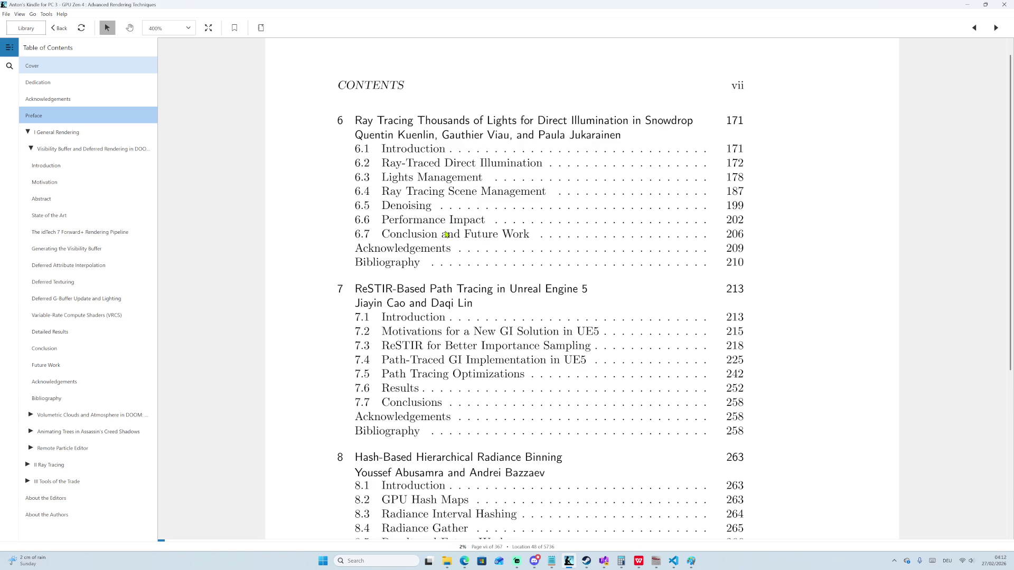
scroll(430, 331, down, 3)
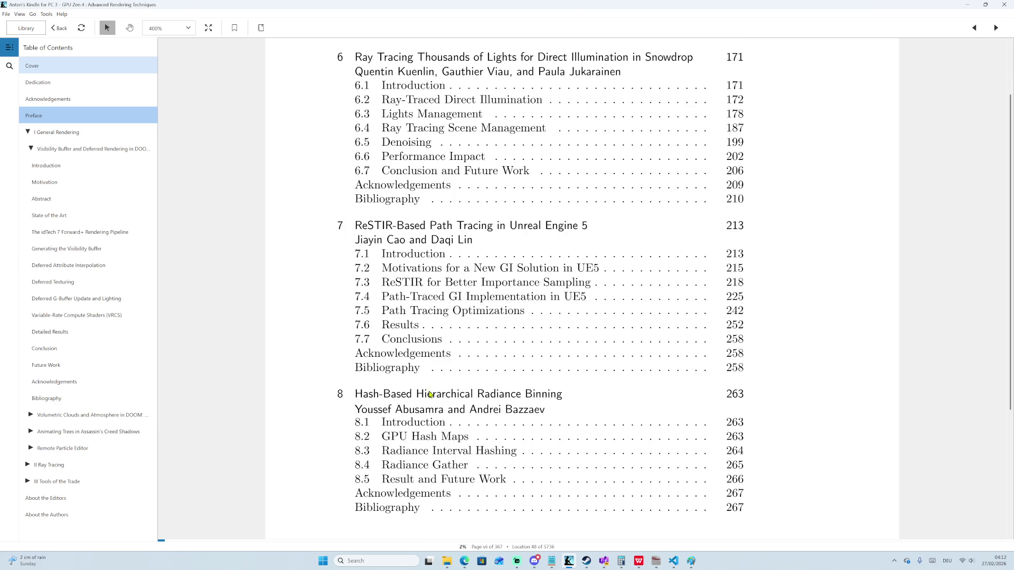
scroll(402, 449, down, 2)
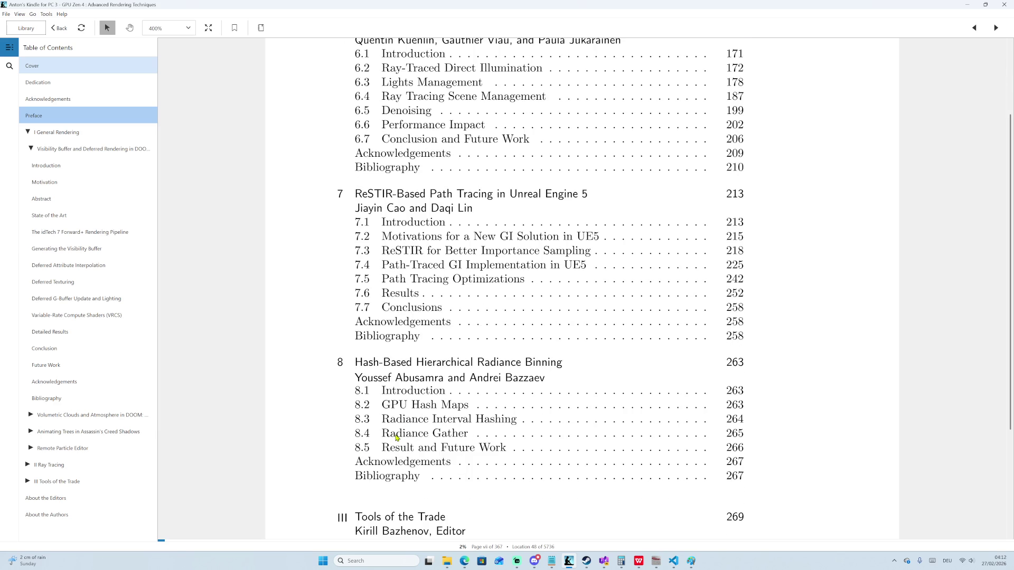
scroll(396, 437, down, 5)
scroll(431, 348, down, 4)
scroll(446, 444, down, 3)
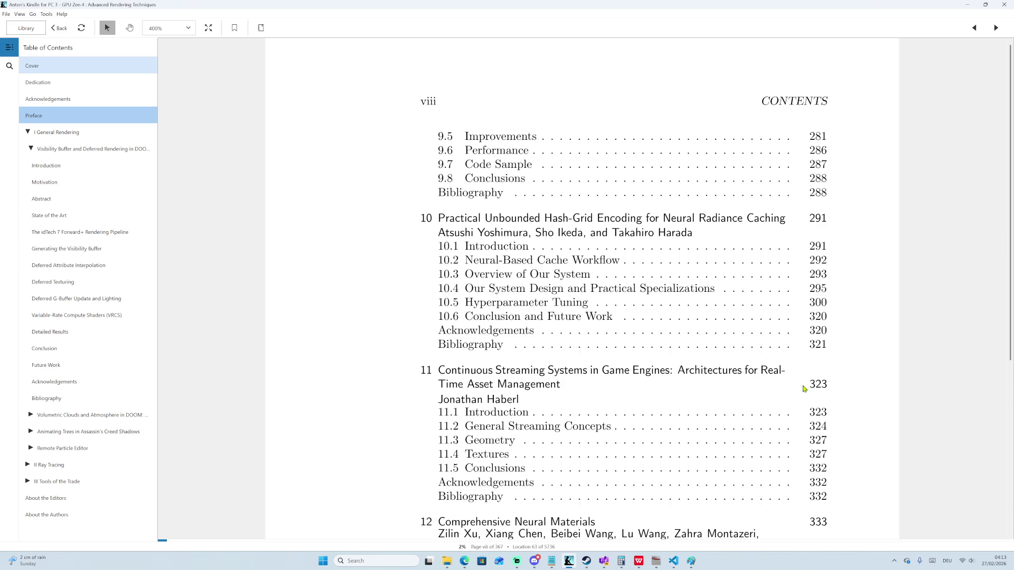
scroll(802, 388, down, 1)
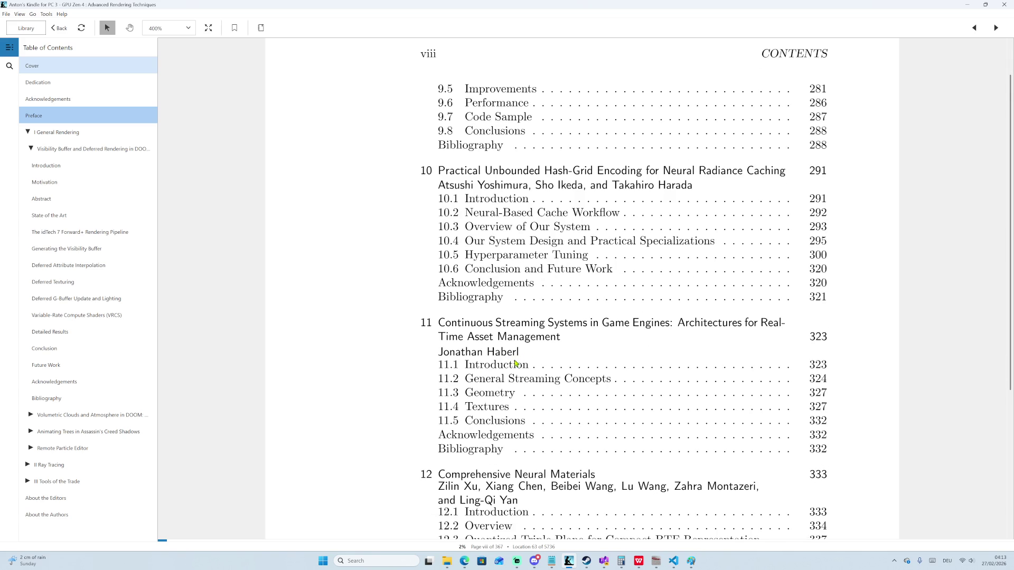
scroll(658, 310, down, 1)
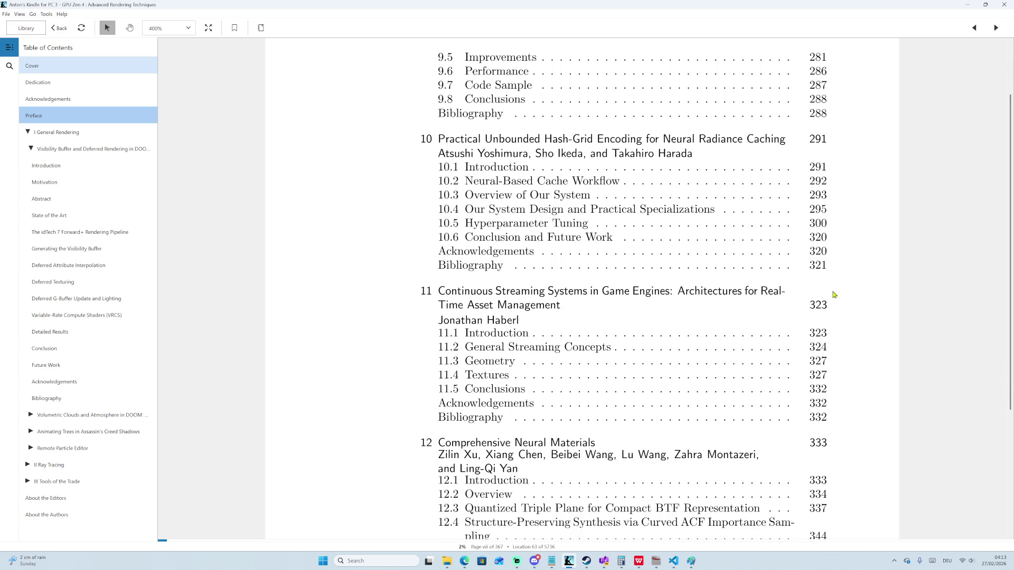
scroll(697, 363, down, 1)
scroll(608, 350, down, 2)
scroll(585, 372, down, 1)
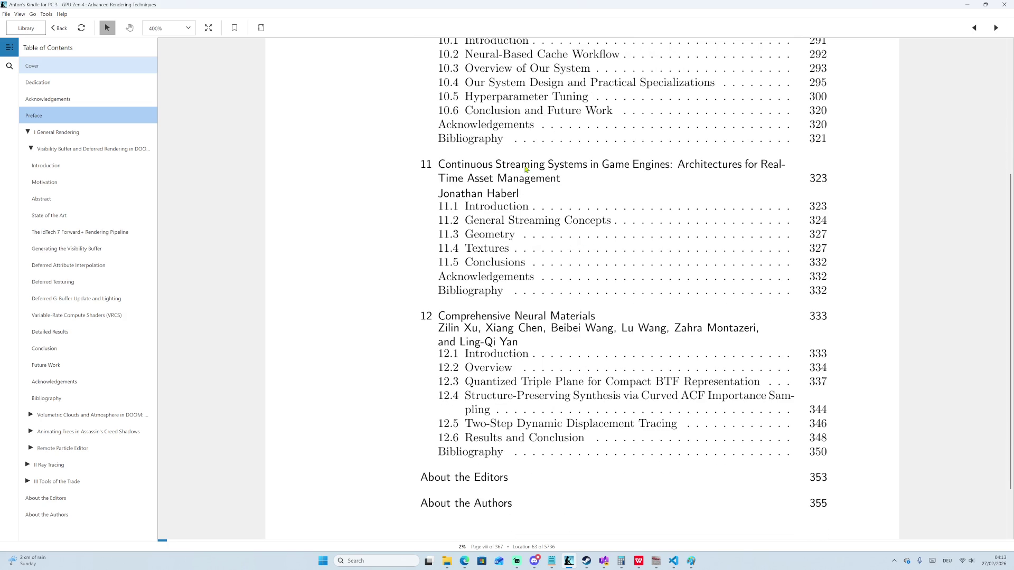
scroll(417, 185, down, 2)
Scroll through chapter 11's sections and conclusions down to its Bibliography.
scroll(355, 244, down, 1)
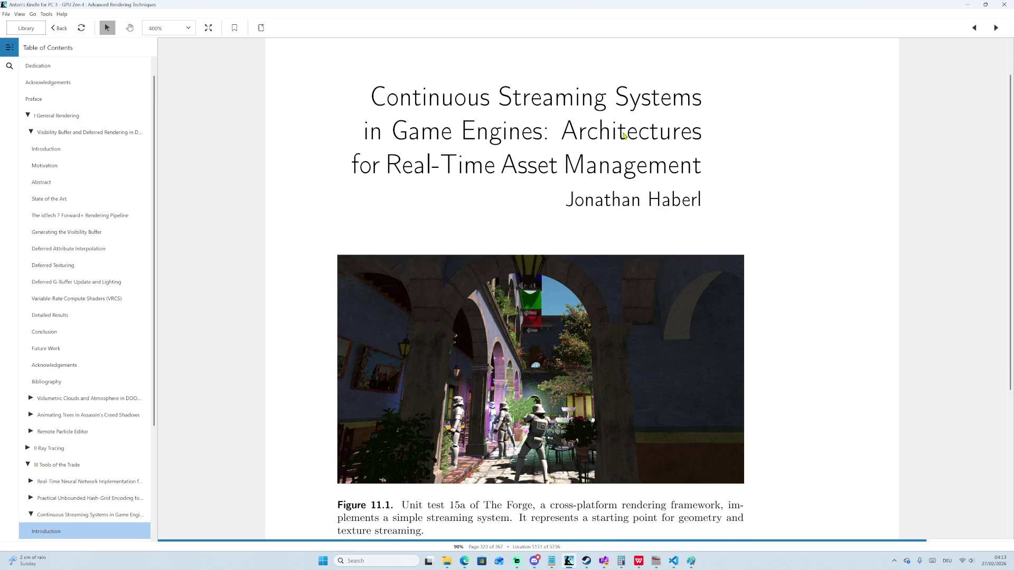
scroll(426, 199, down, 10)
scroll(405, 248, down, 10)
scroll(486, 225, down, 5)
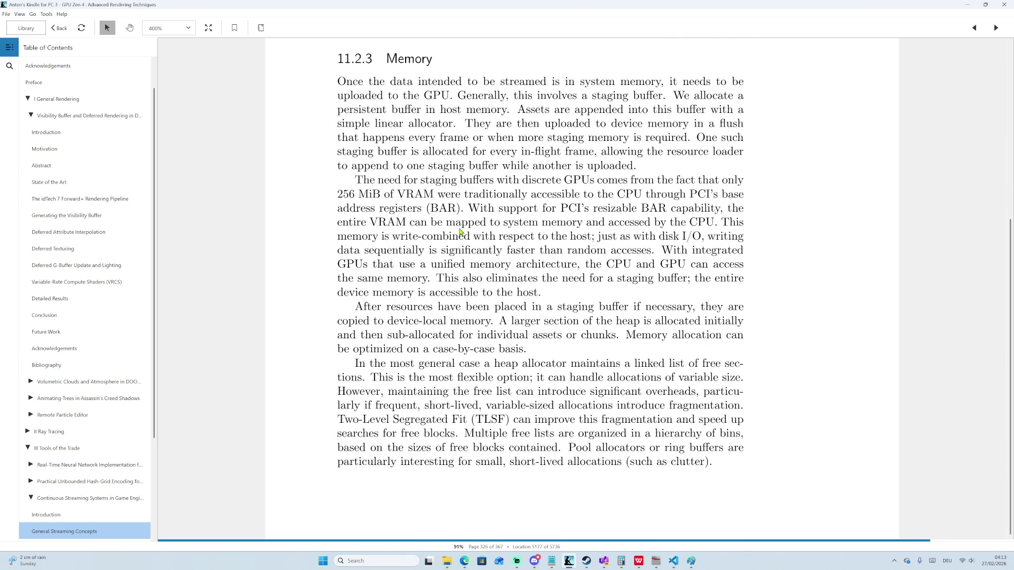
scroll(459, 231, down, 10)
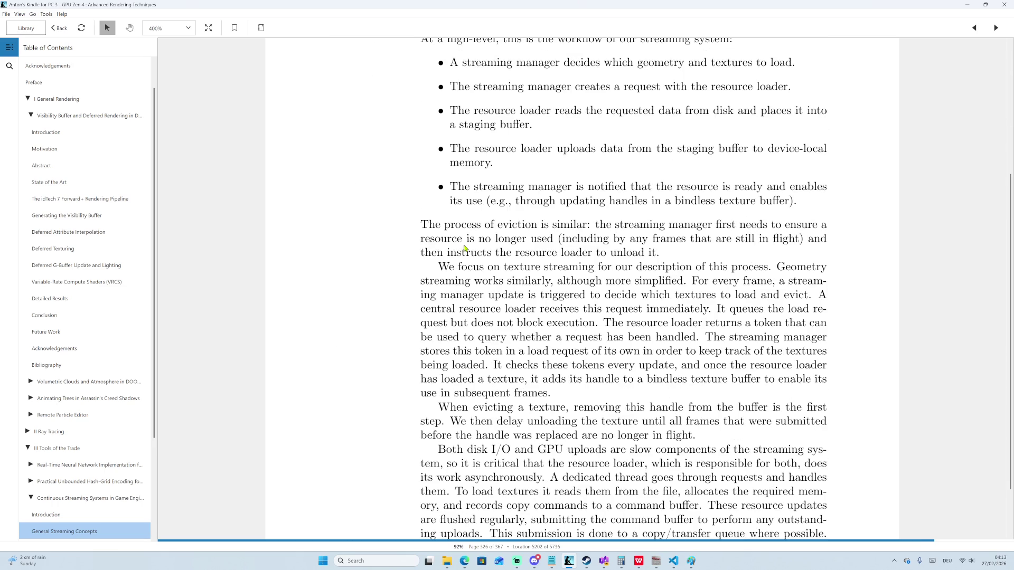
scroll(485, 146, down, 20)
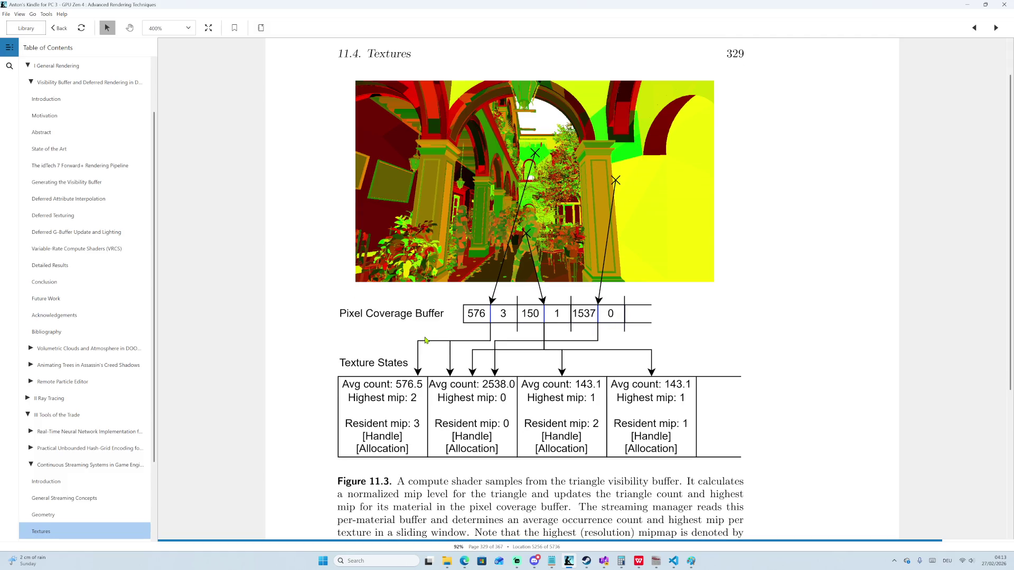
scroll(429, 326, down, 2)
scroll(417, 301, down, 5)
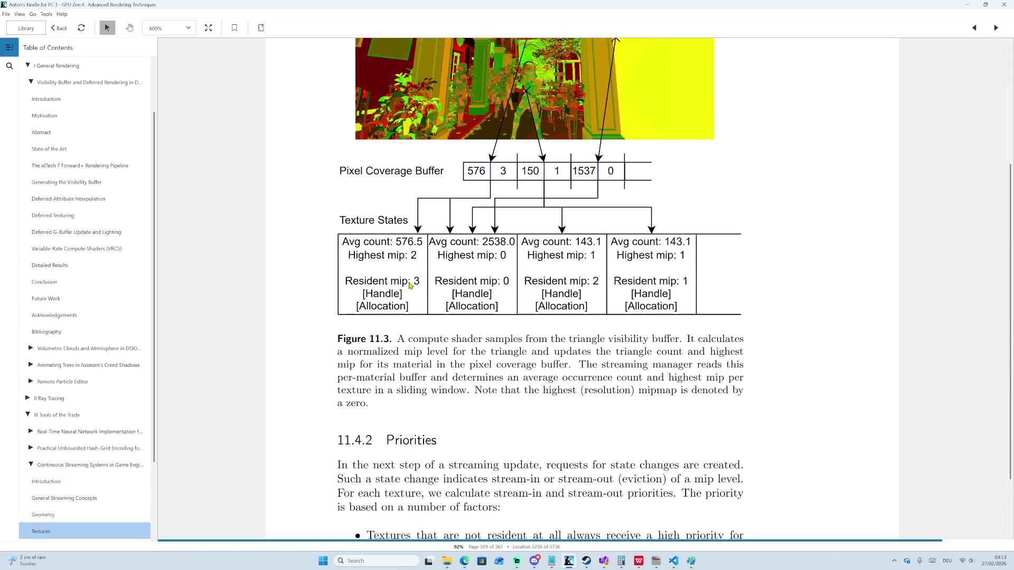
scroll(410, 286, down, 2)
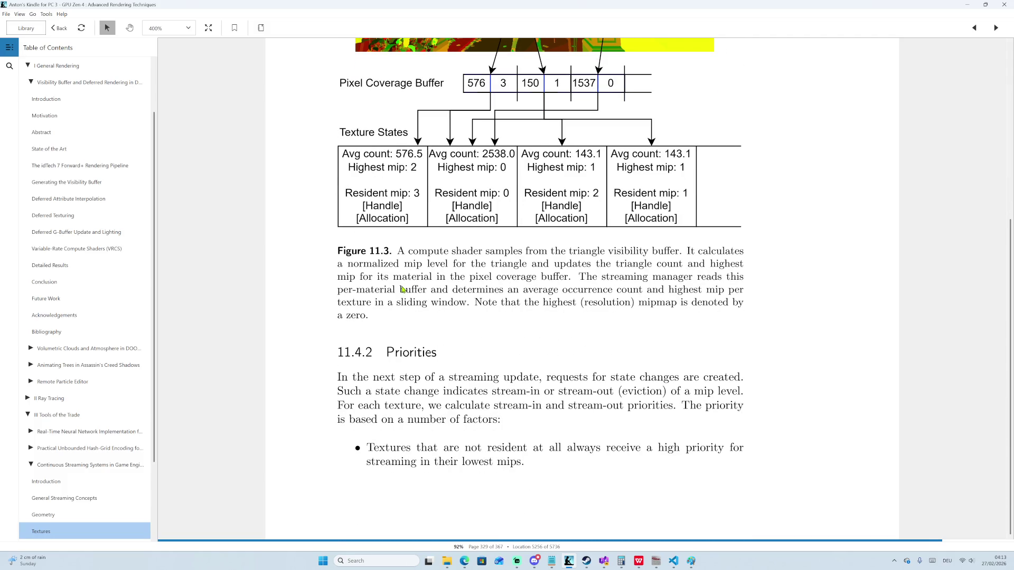
scroll(402, 290, down, 20)
scroll(403, 295, down, 4)
scroll(414, 294, down, 9)
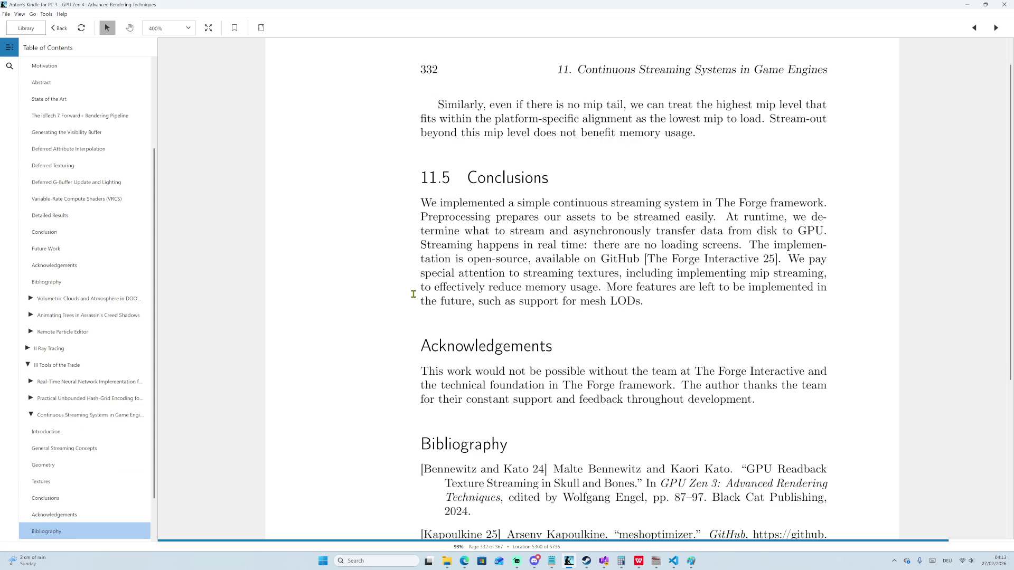
Page back to page 329 showing section 11.4 Textures and Figure 11.3.
scroll(413, 294, up, 10)
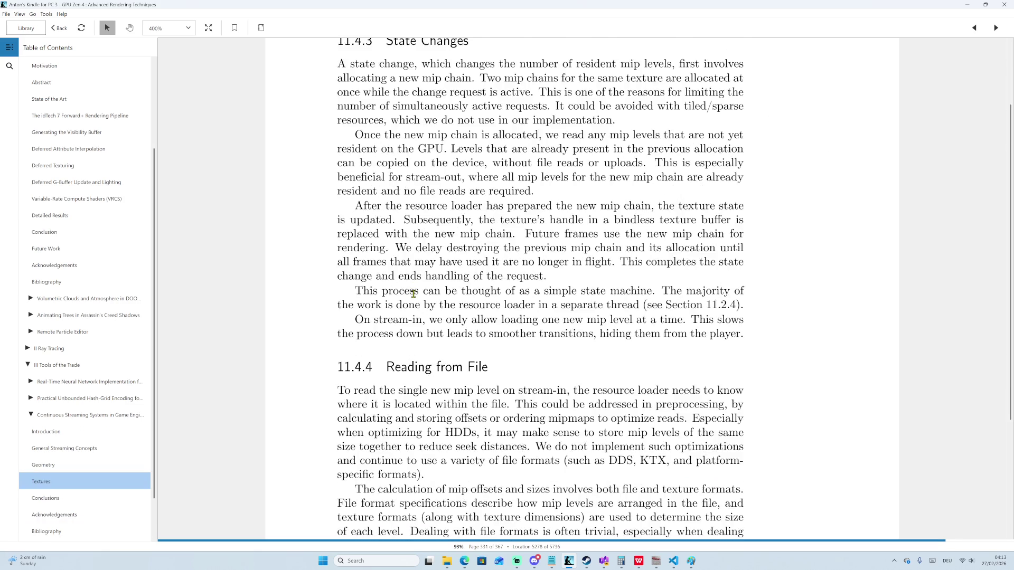
scroll(413, 294, down, 2)
scroll(414, 294, down, 12)
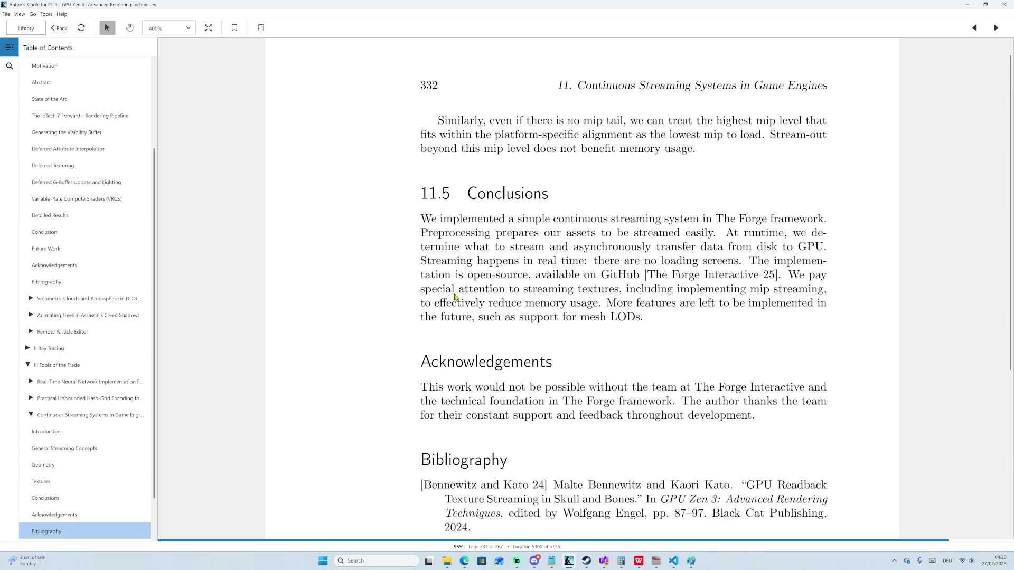
scroll(464, 302, up, 8)
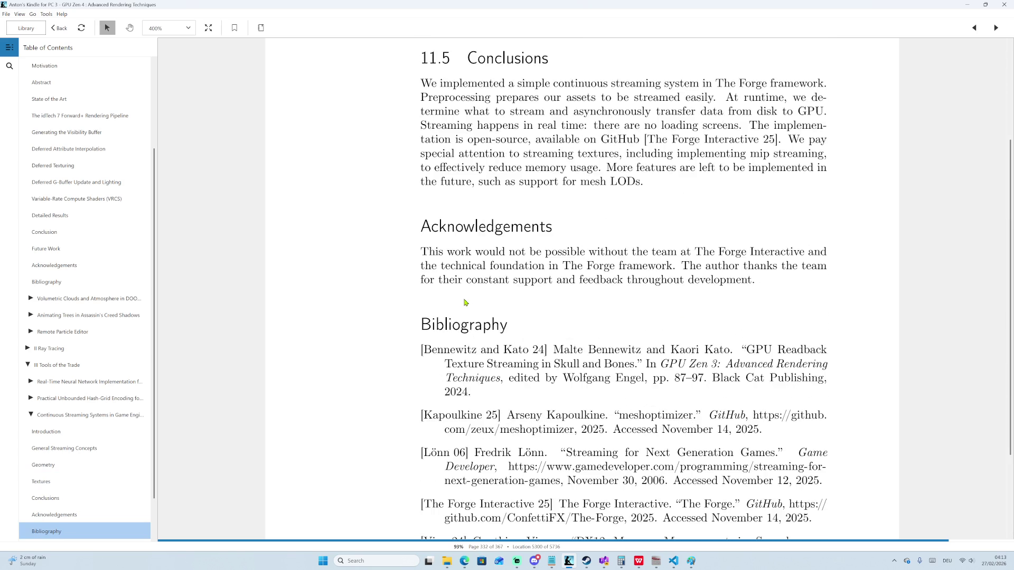
scroll(446, 213, up, 2)
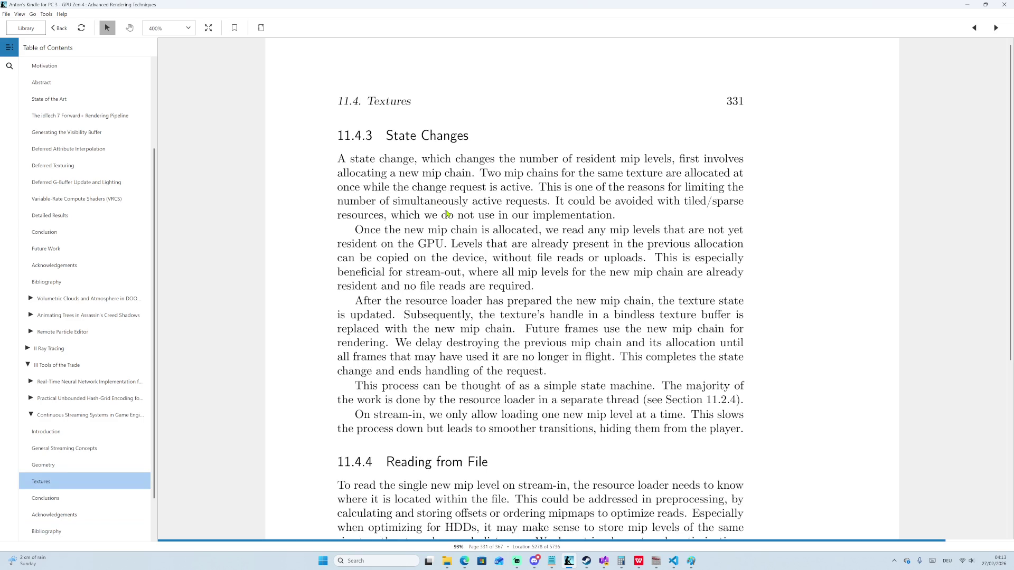
key(Left)
key(Left)
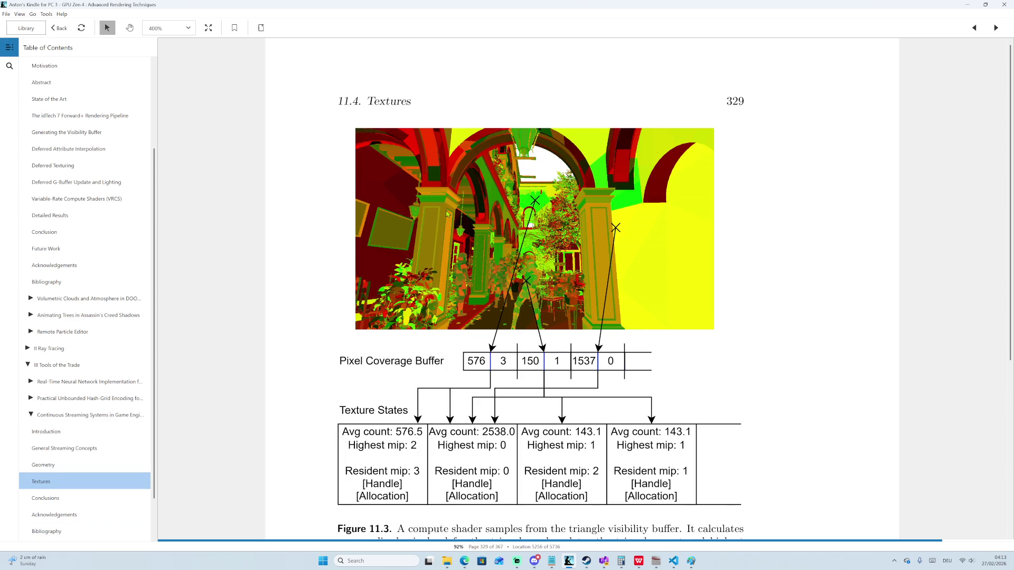
scroll(520, 301, down, 1)
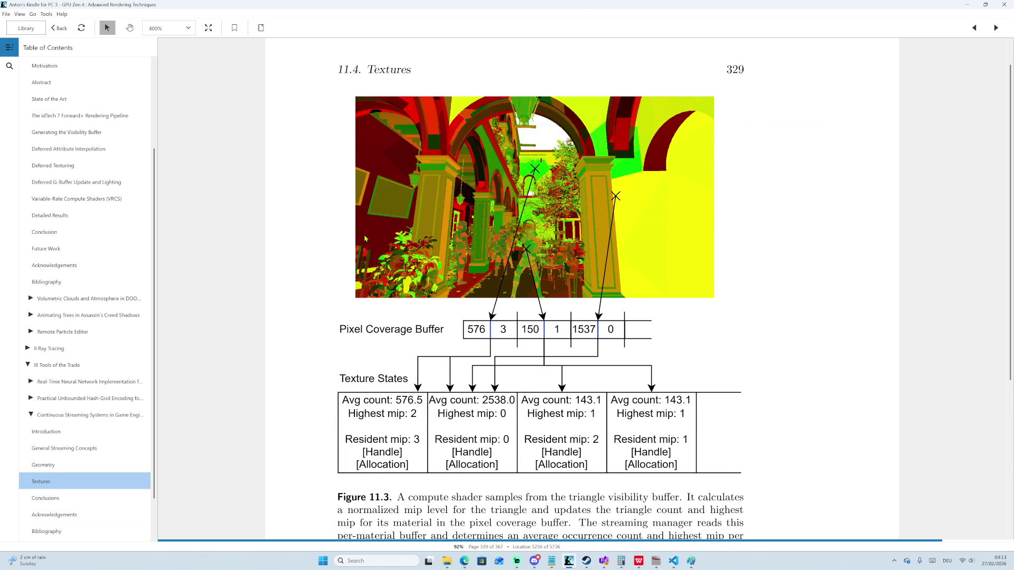